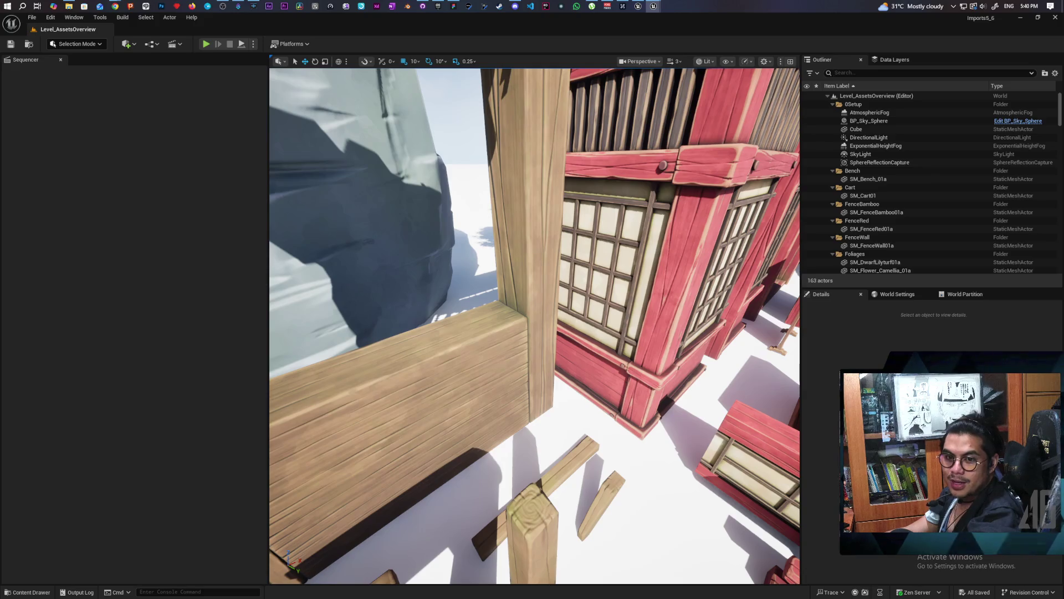
Minimize the Imports5_6 editor, close the launcher, switch to the Demo level, and start a three-client play test
scroll(534, 326, "down", 5)
scroll(534, 326, "up", 5)
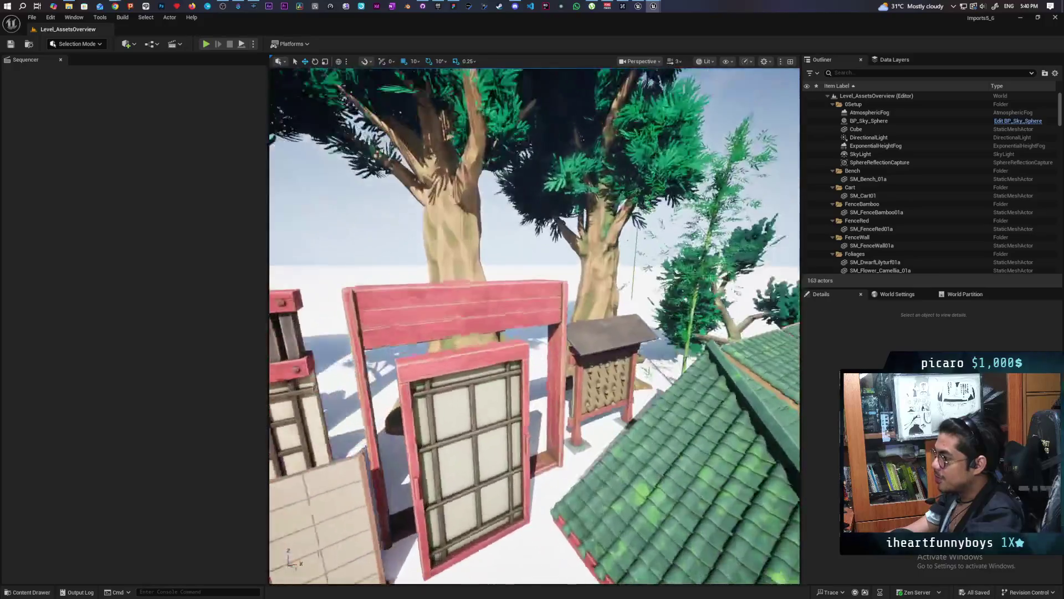
scroll(535, 326, "down", 5)
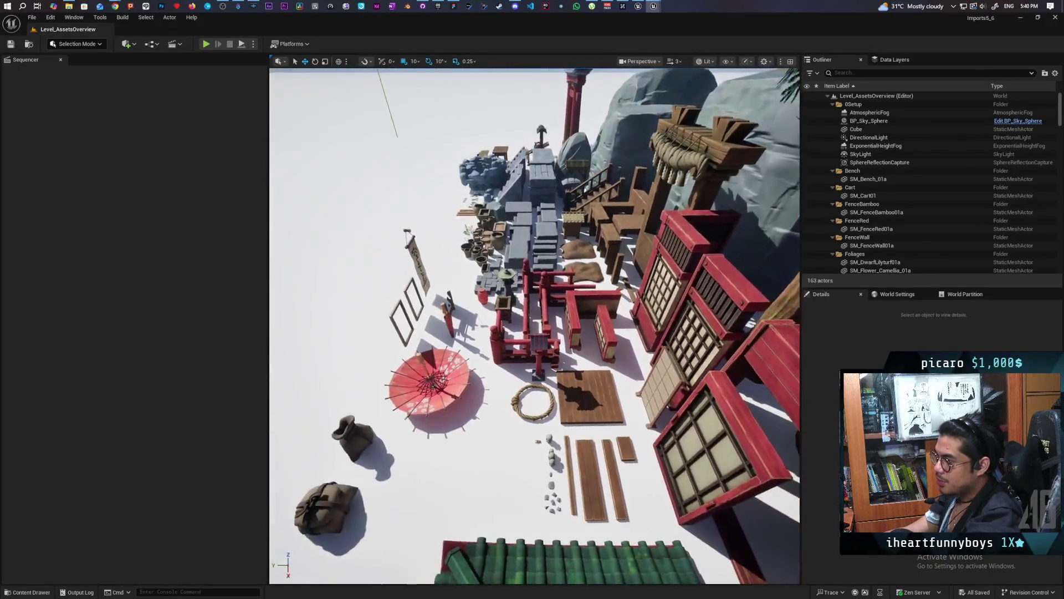
scroll(535, 326, "up", 5)
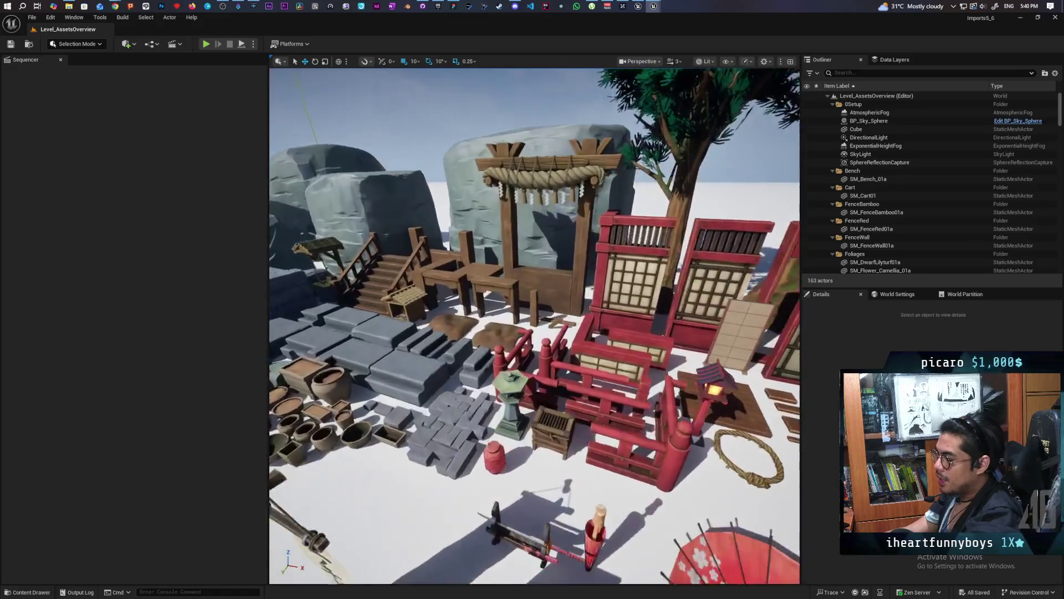
scroll(534, 326, "up", 2)
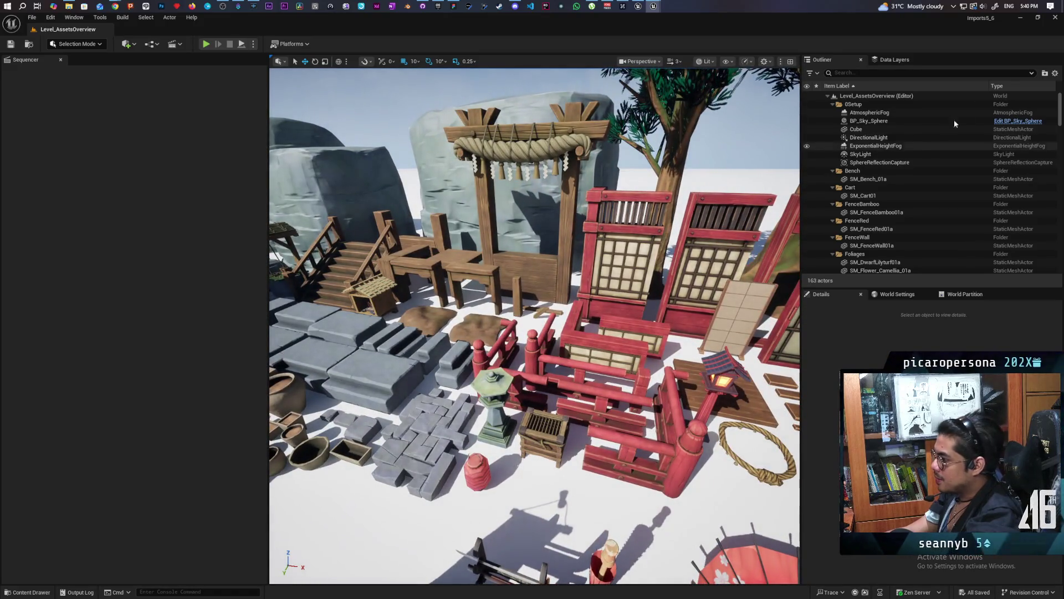
left_click(1020, 17)
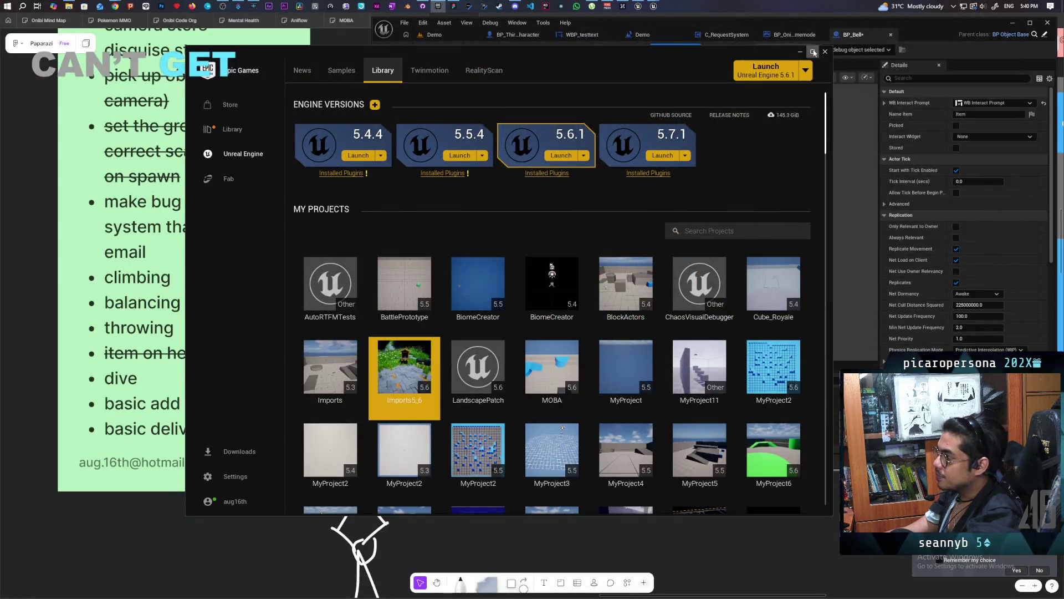
left_click(814, 53)
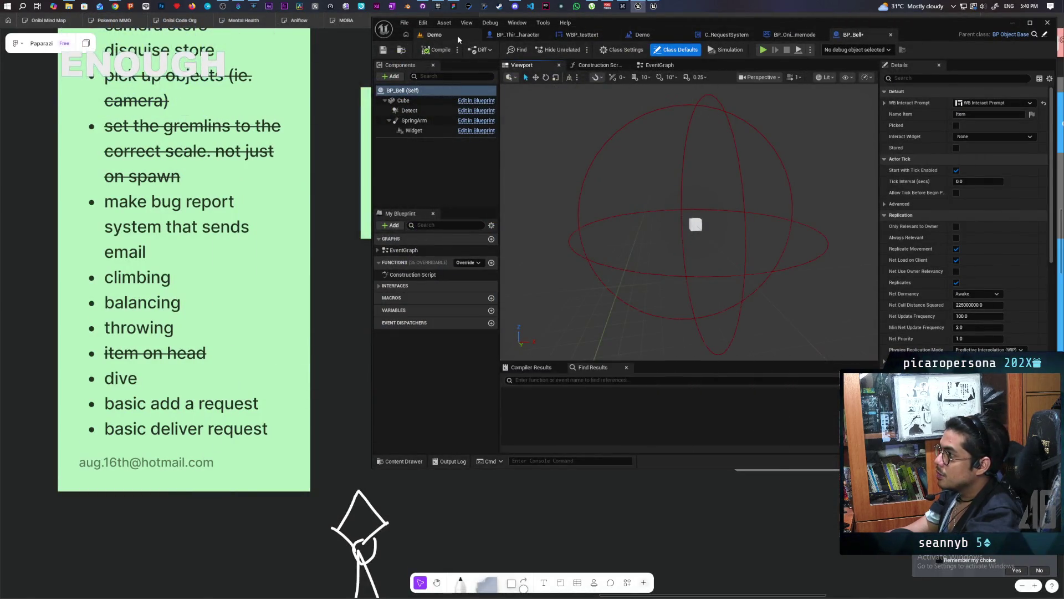
left_click(457, 35)
key("alt+p")
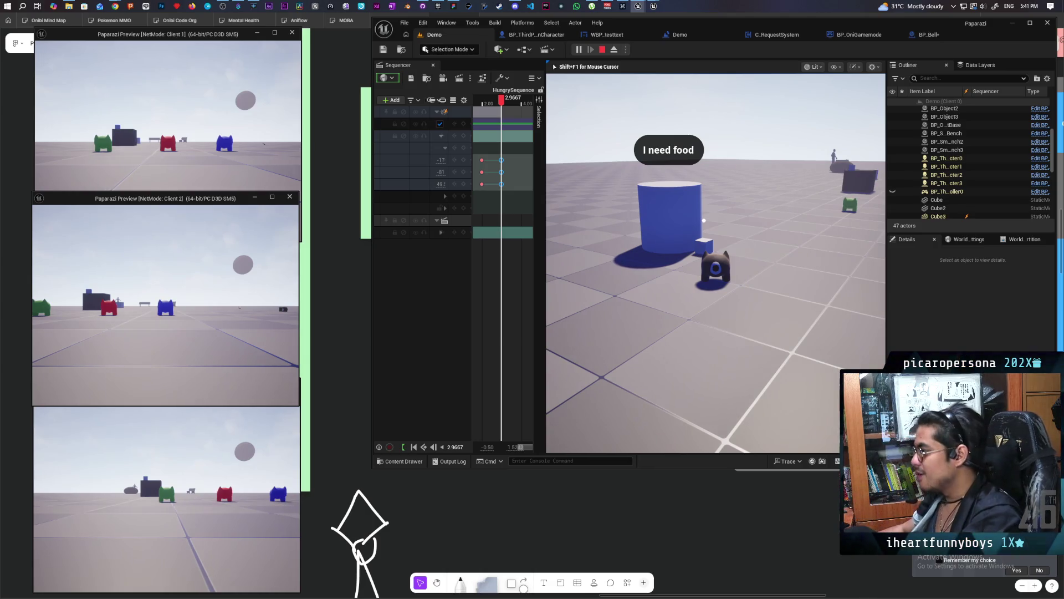
key("s")
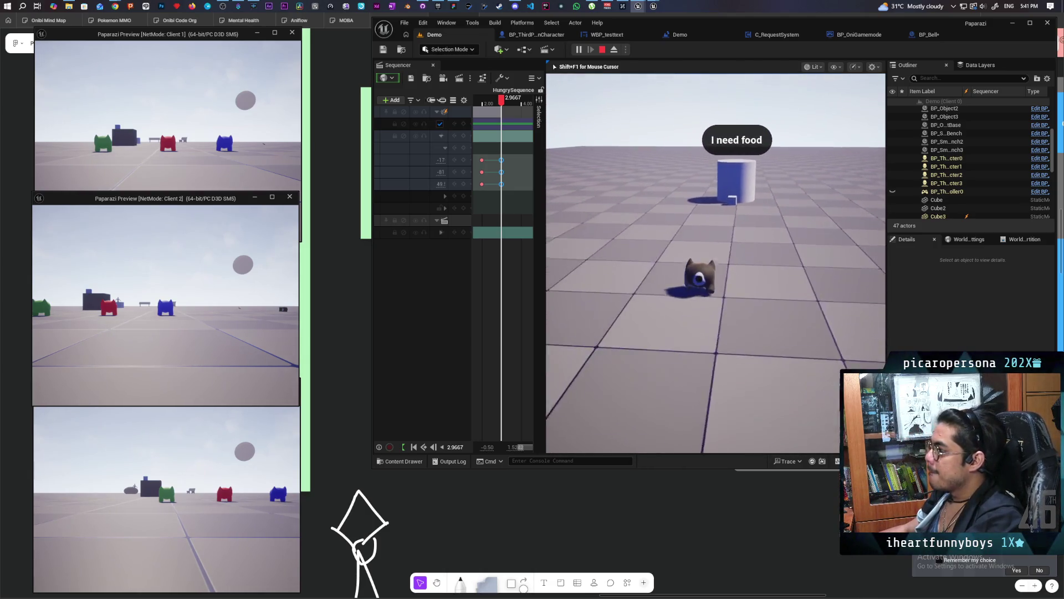
key("s")
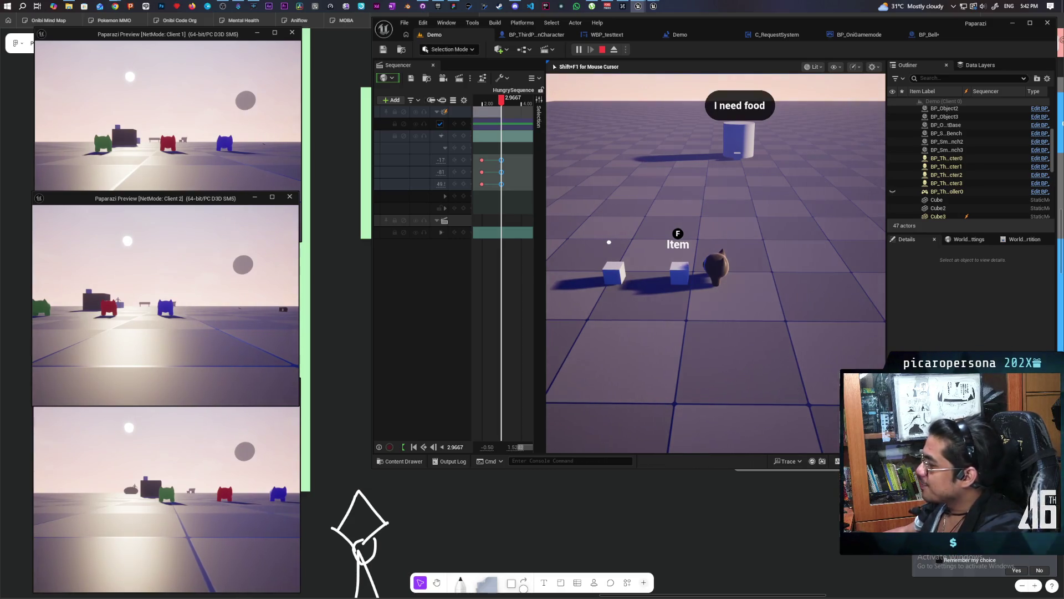
key("f")
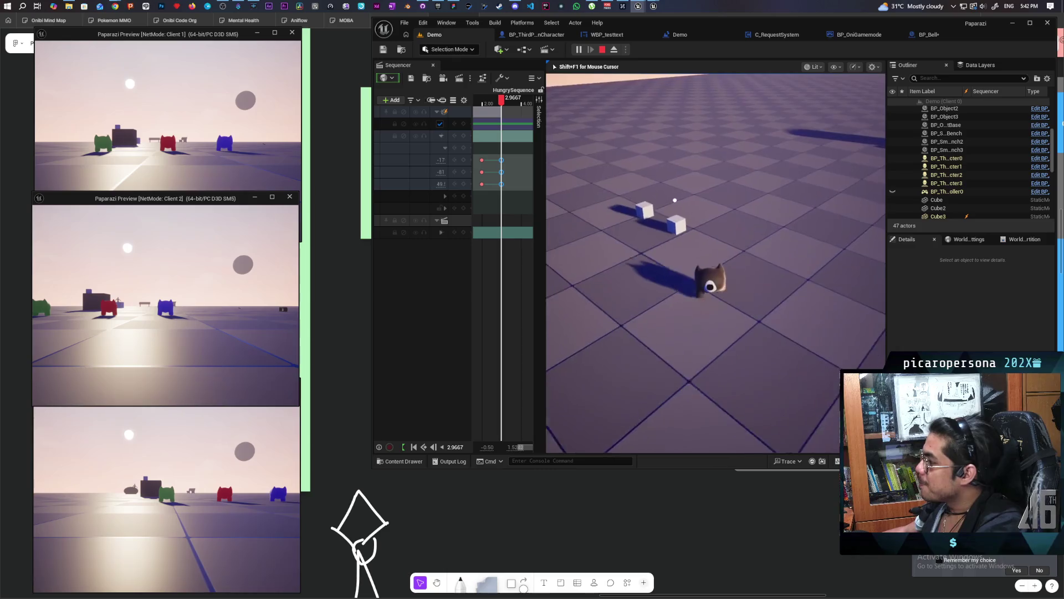
key("w")
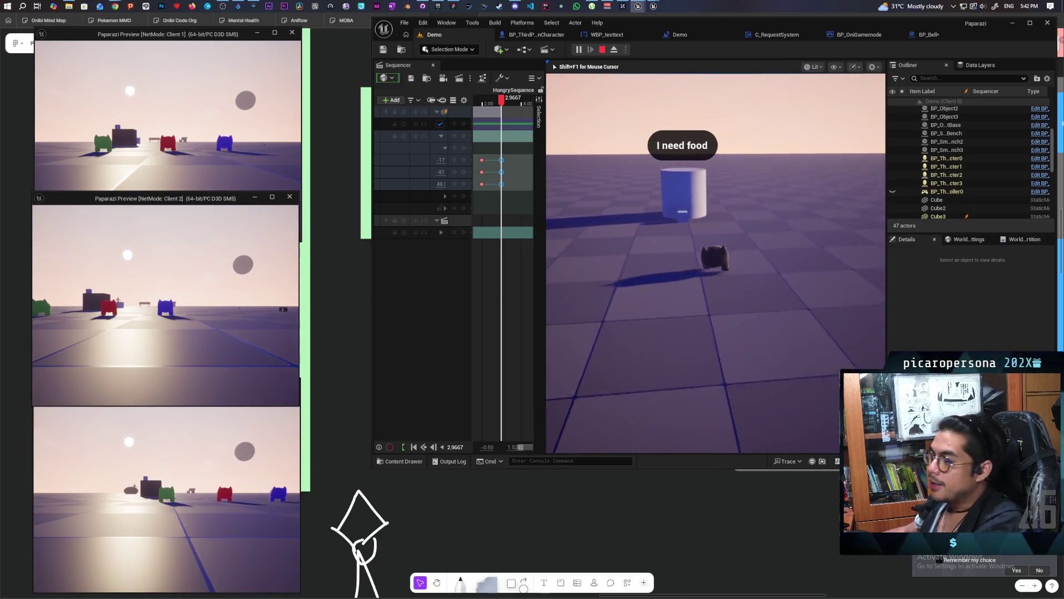
key("w")
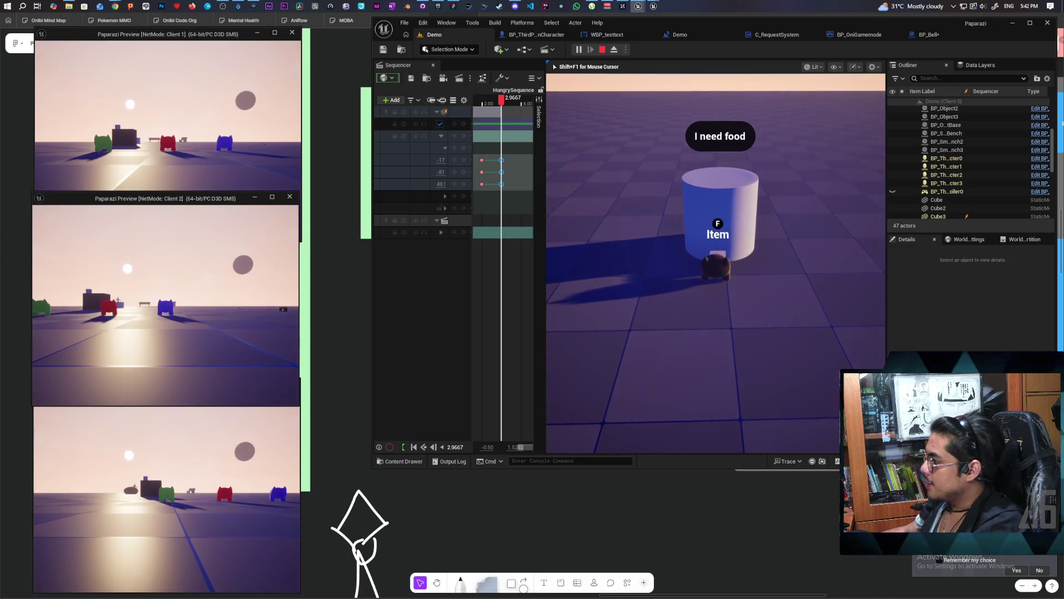
key("s")
key("w")
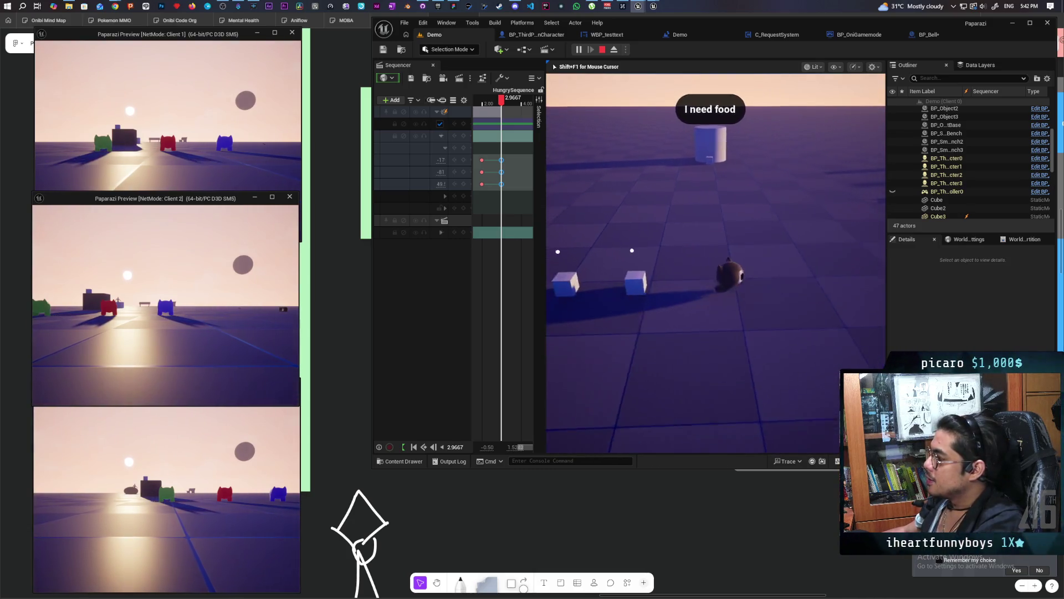
key("d")
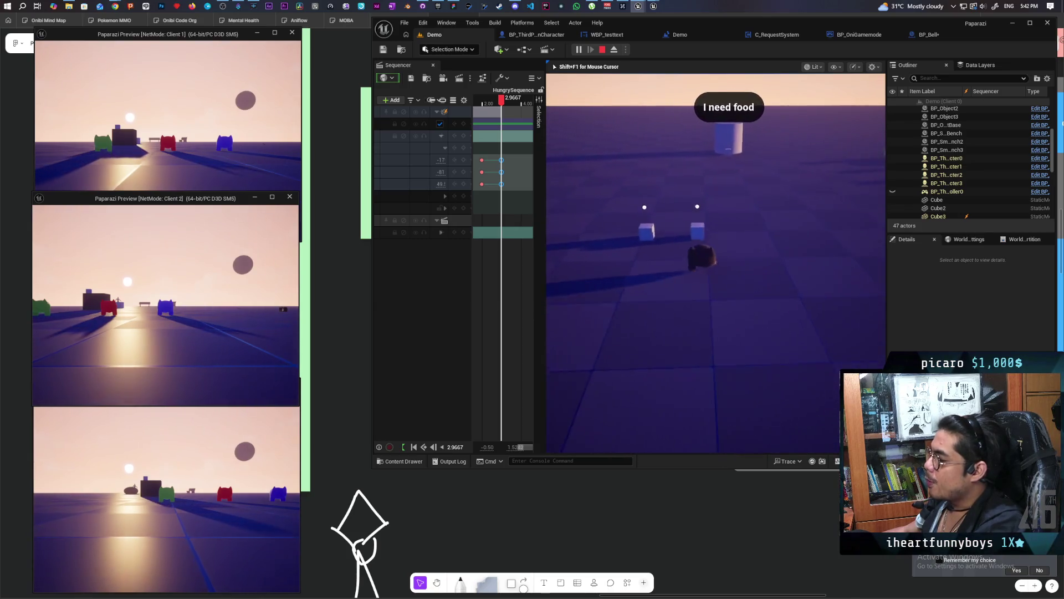
key("a")
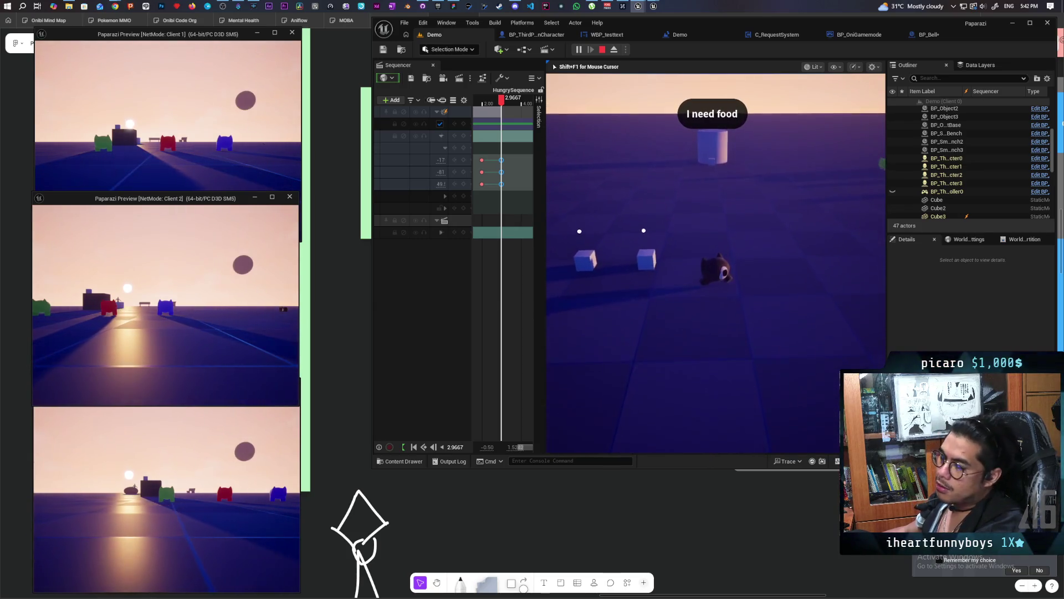
key("a")
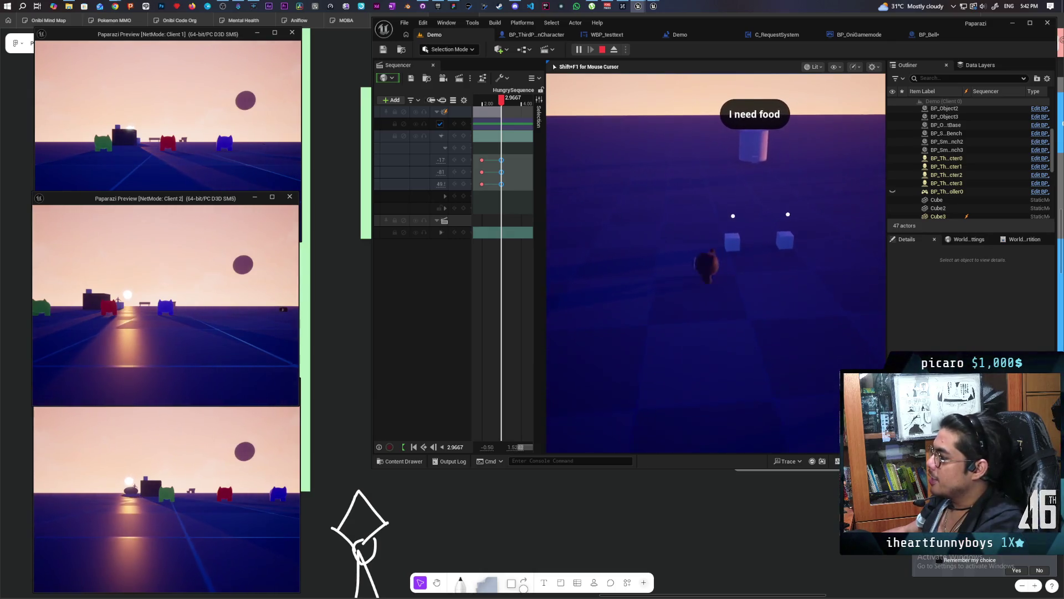
key("a")
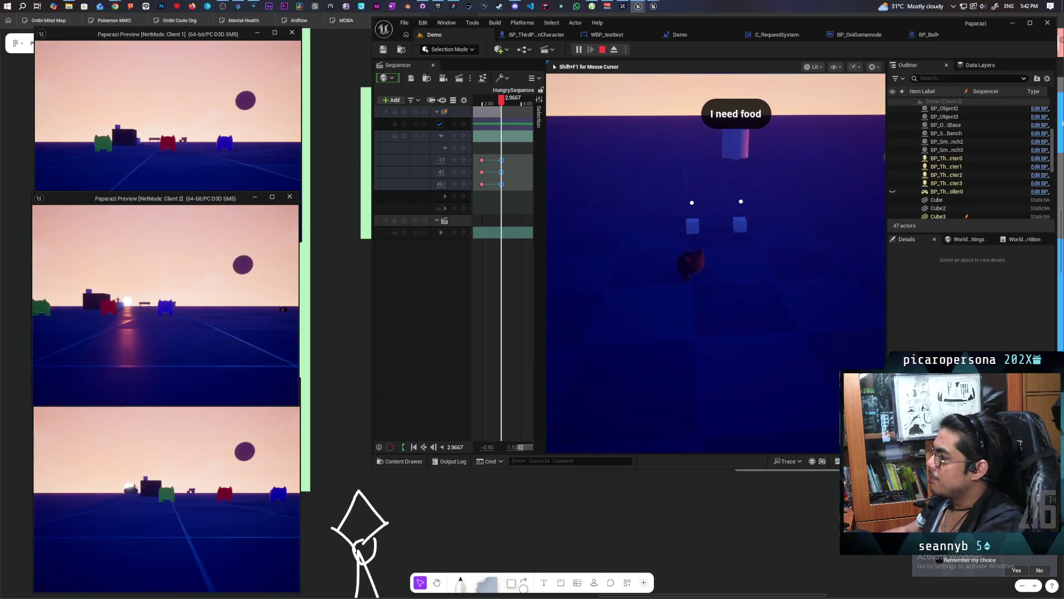
key("w")
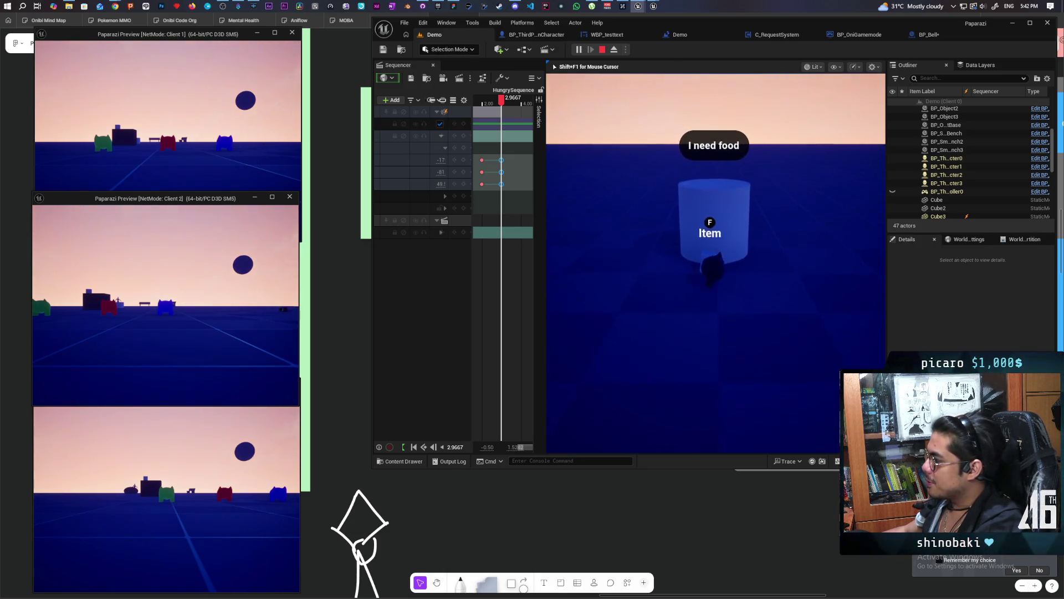
key("f")
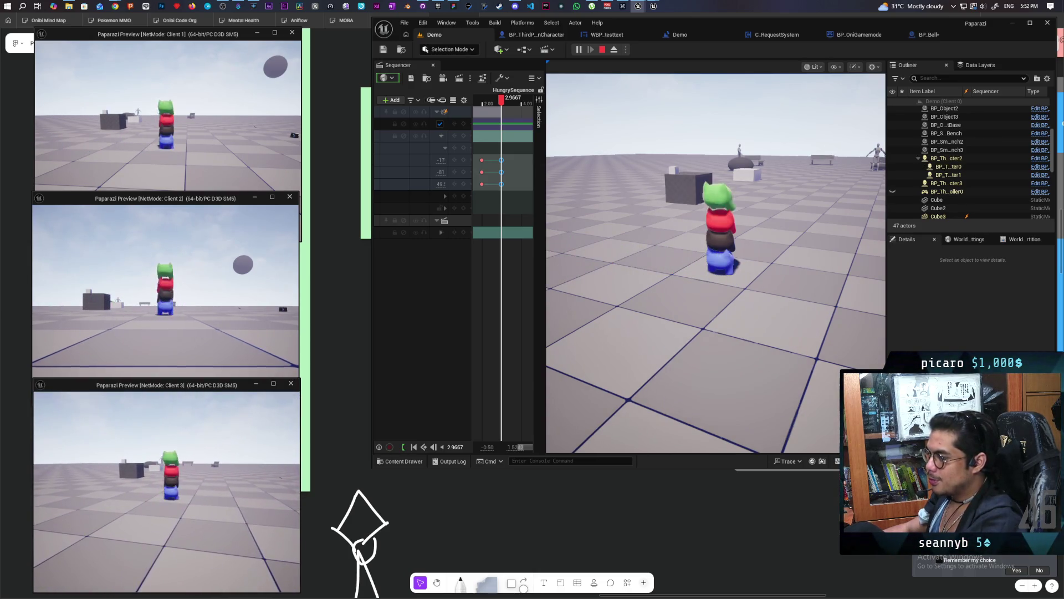
Return to the main play viewport to line up the characters
key("alt+Tab")
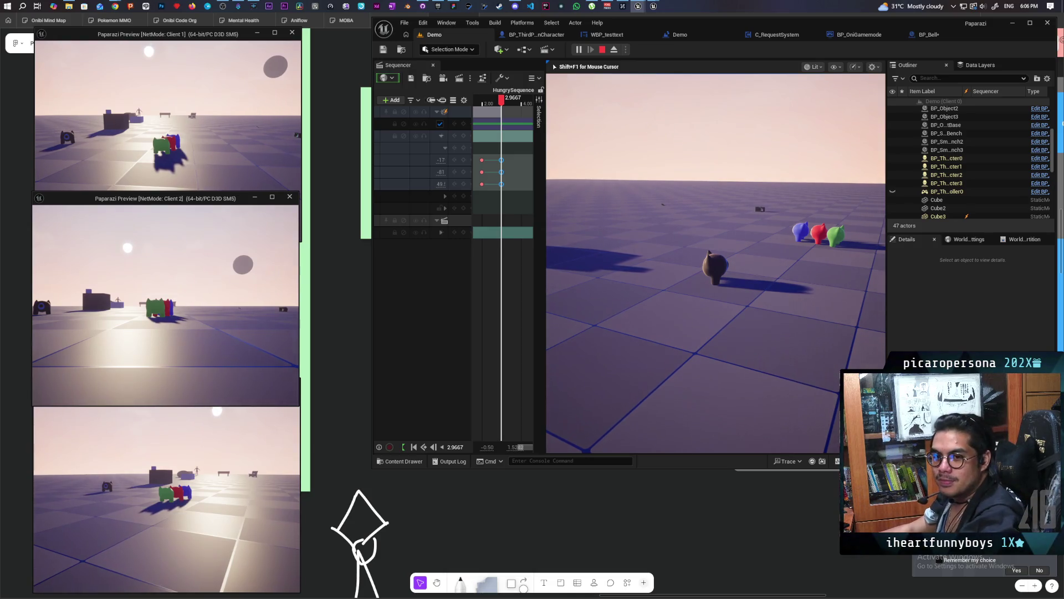
Walk the black cat over beside the blue, red and green characters
key("w")
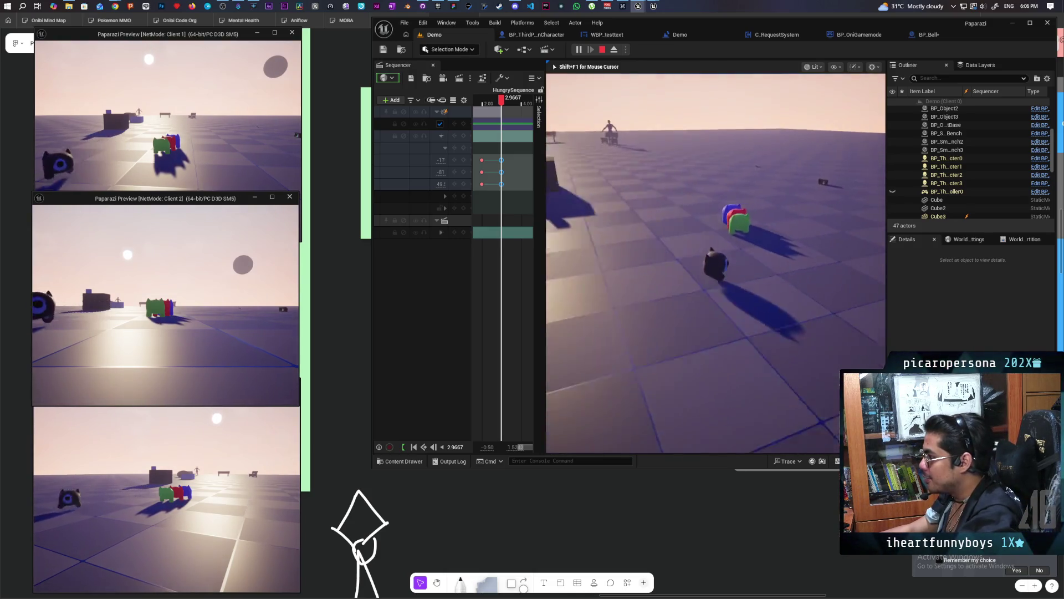
key("w")
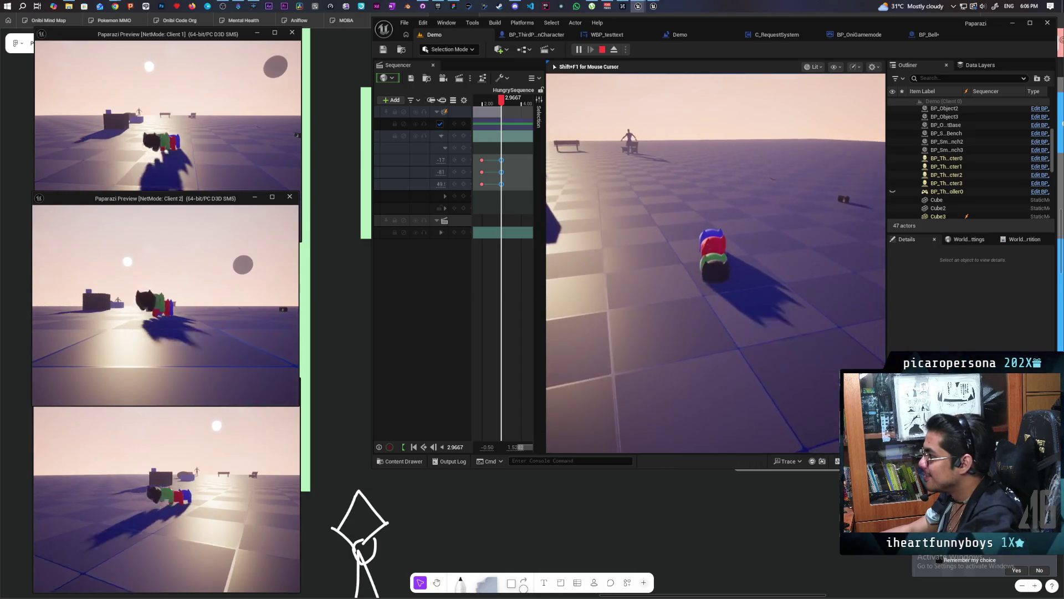
key("w")
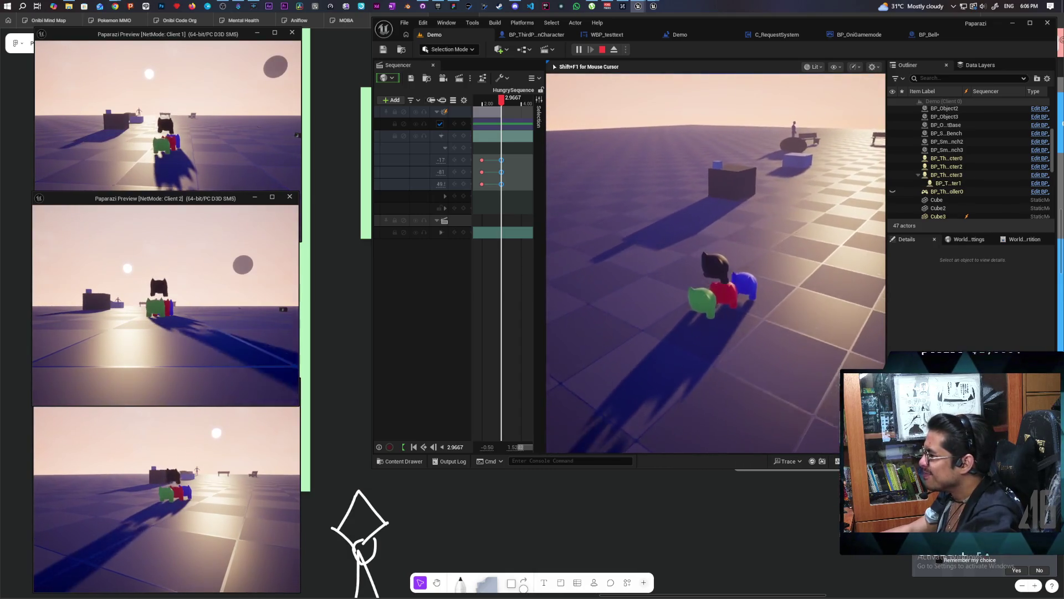
key("s")
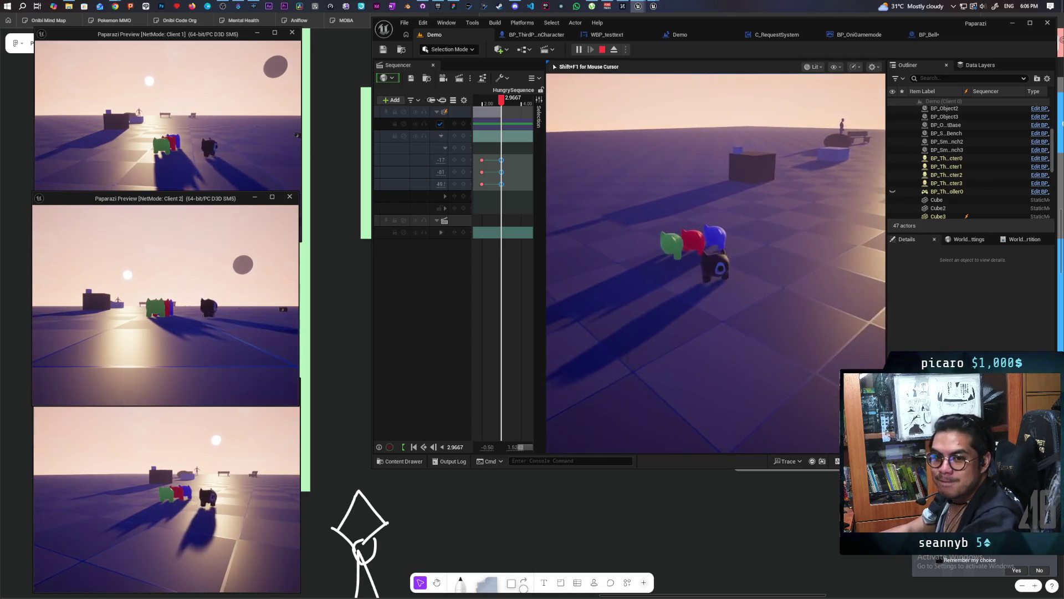
key("w")
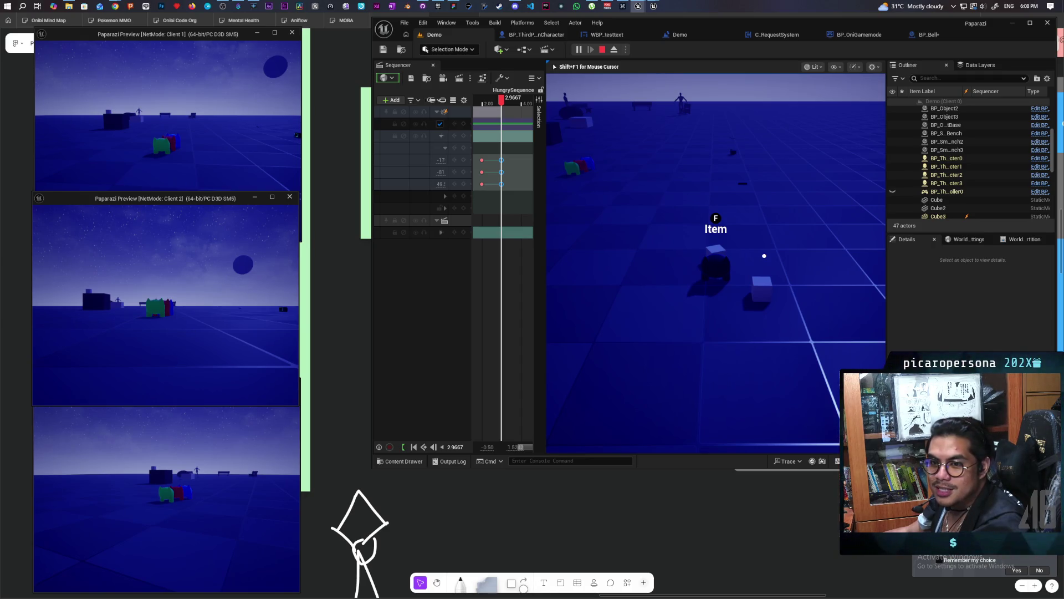
Drop the carried cube near the 'I need food' request and stop the play test
key("f")
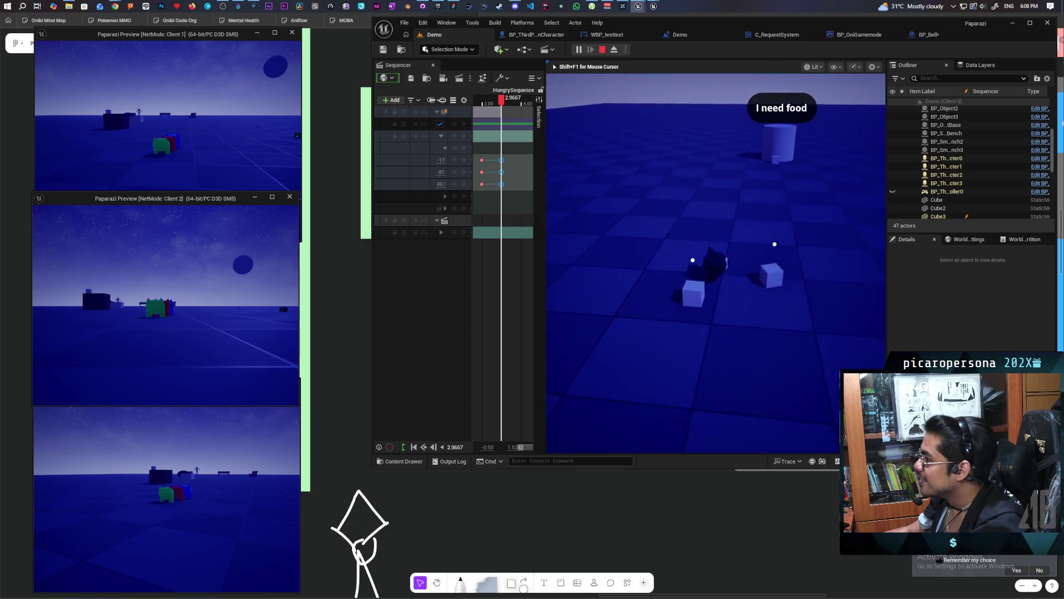
key("d")
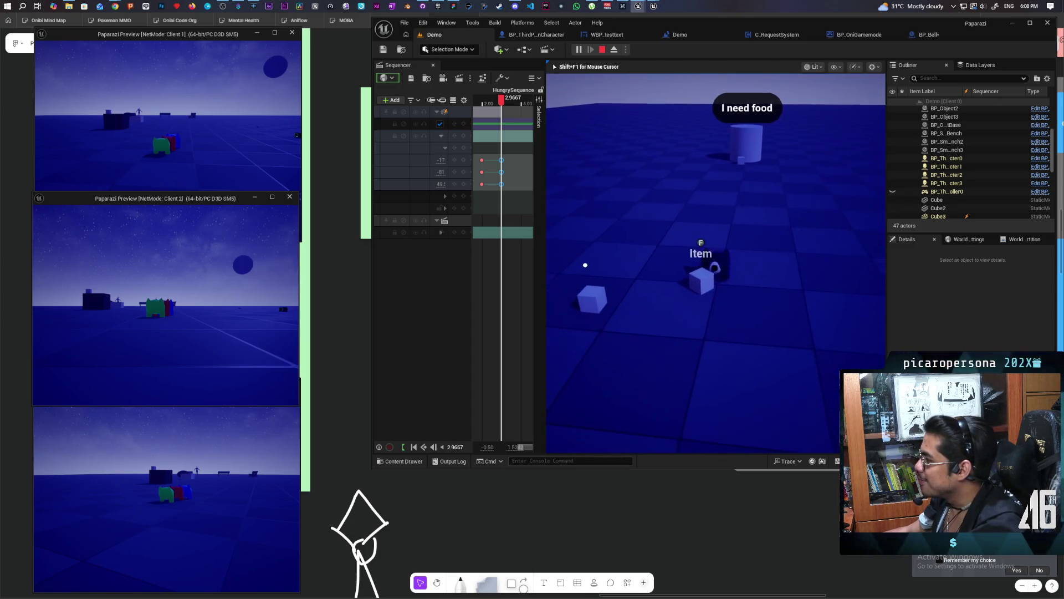
key("Escape")
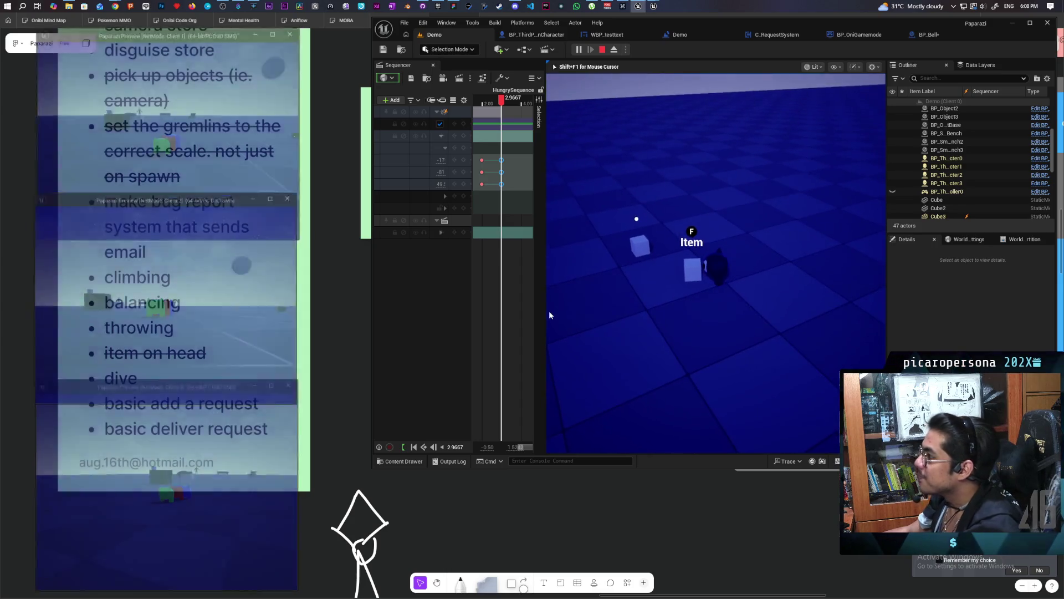
In BP_Bell, set the Cube component's Z scale to 2.58, nudge it to 2.6925, and save
left_click(929, 36)
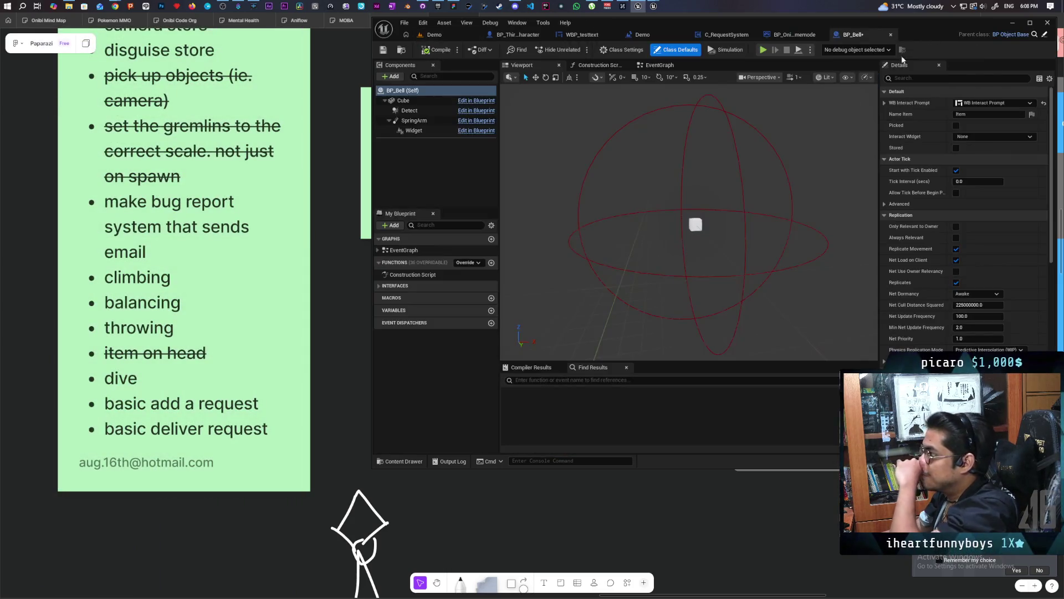
left_click(382, 49)
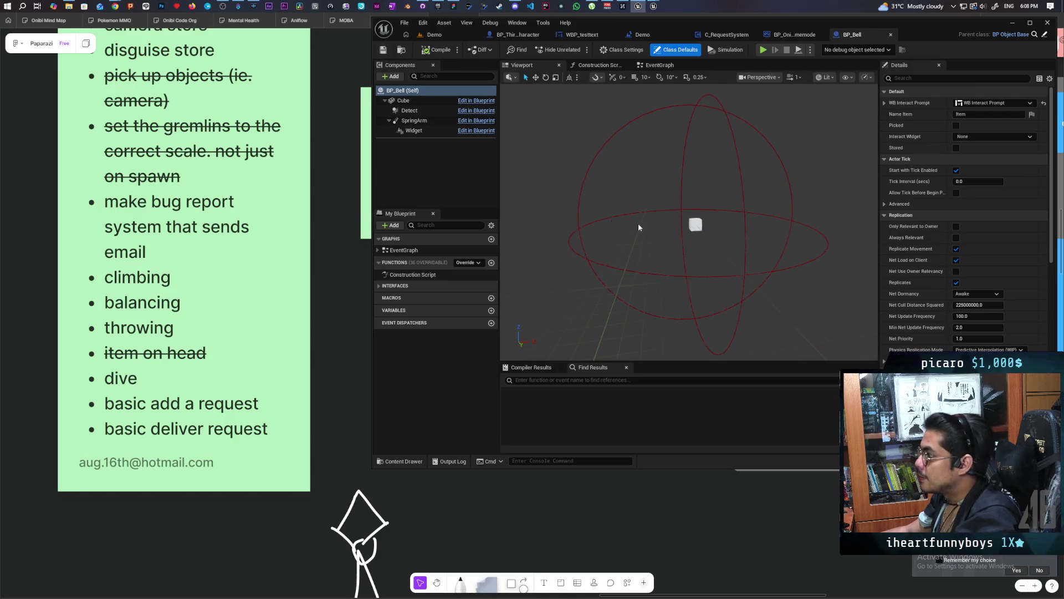
left_click(403, 100)
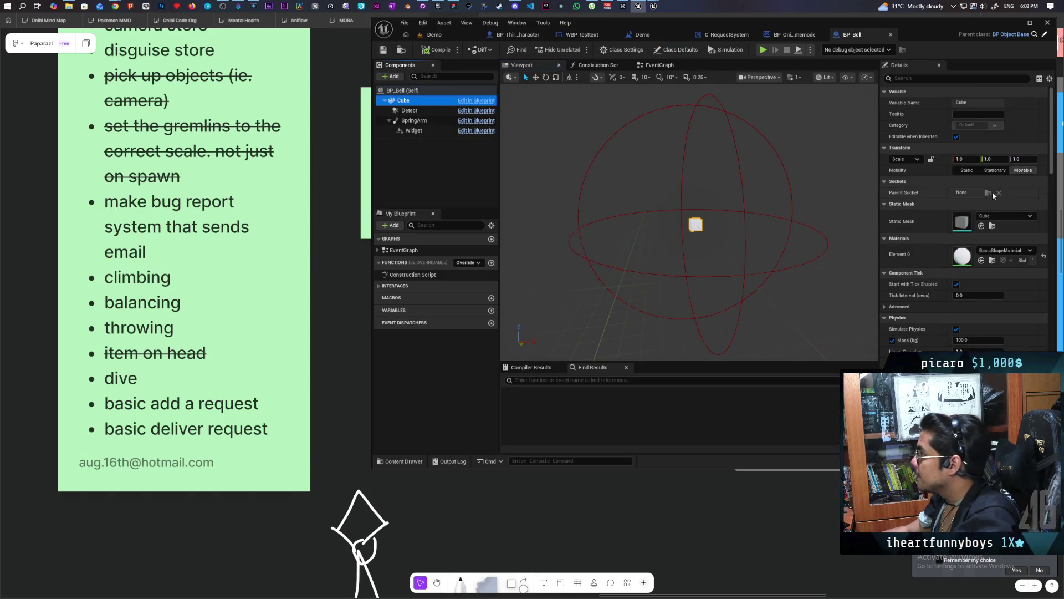
left_click(1008, 159)
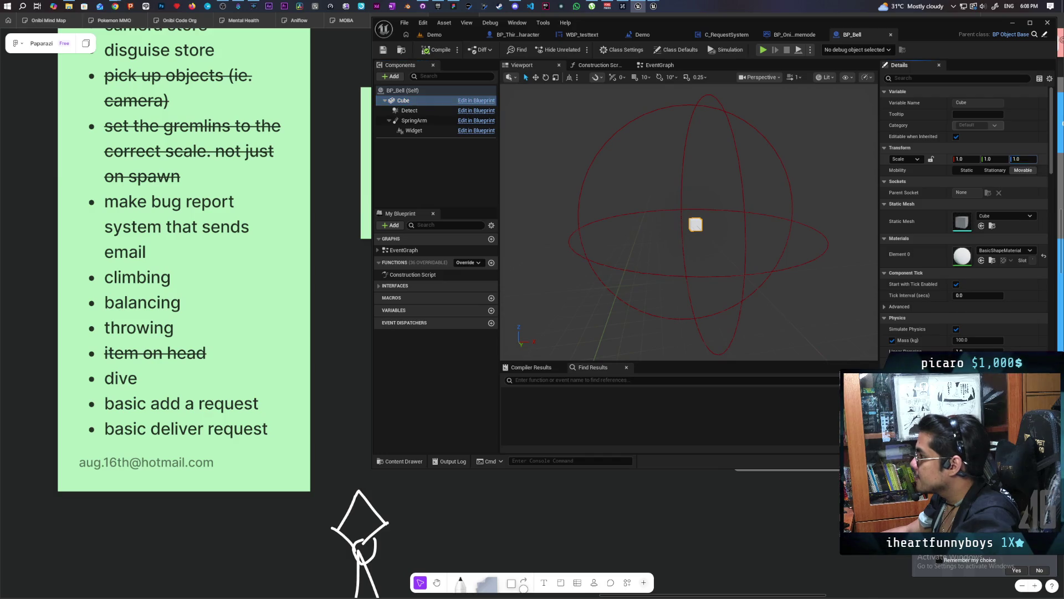
type("2.58")
key("Return")
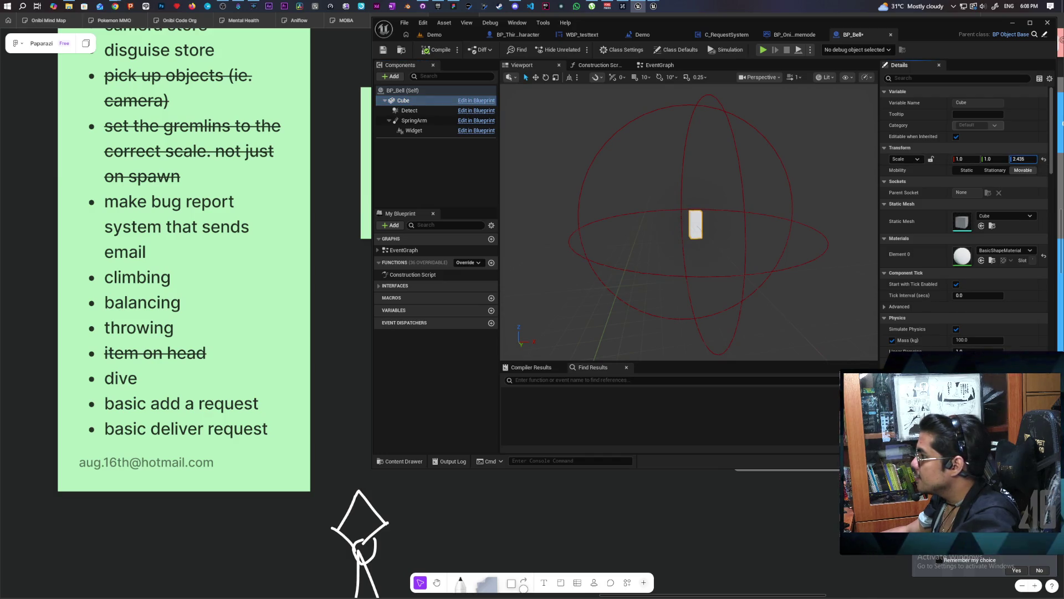
left_click_drag(1023, 159, 1031, 159)
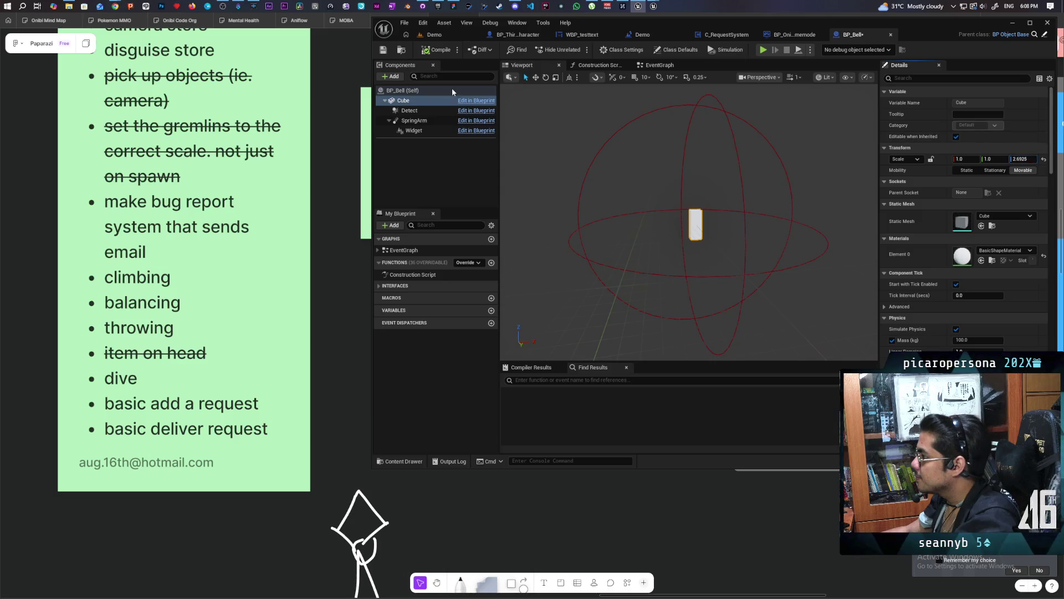
left_click(382, 49)
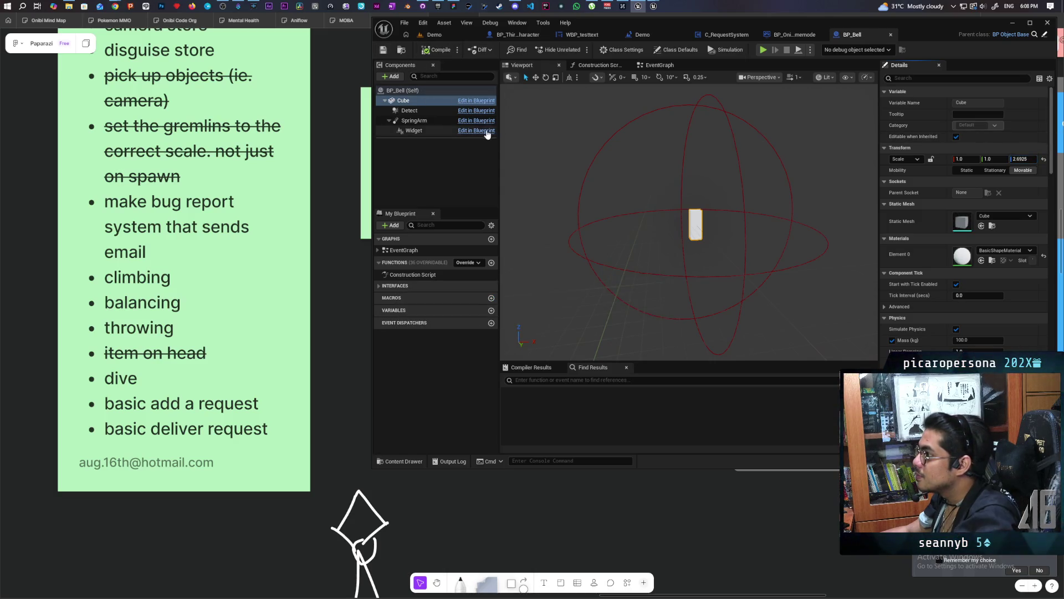
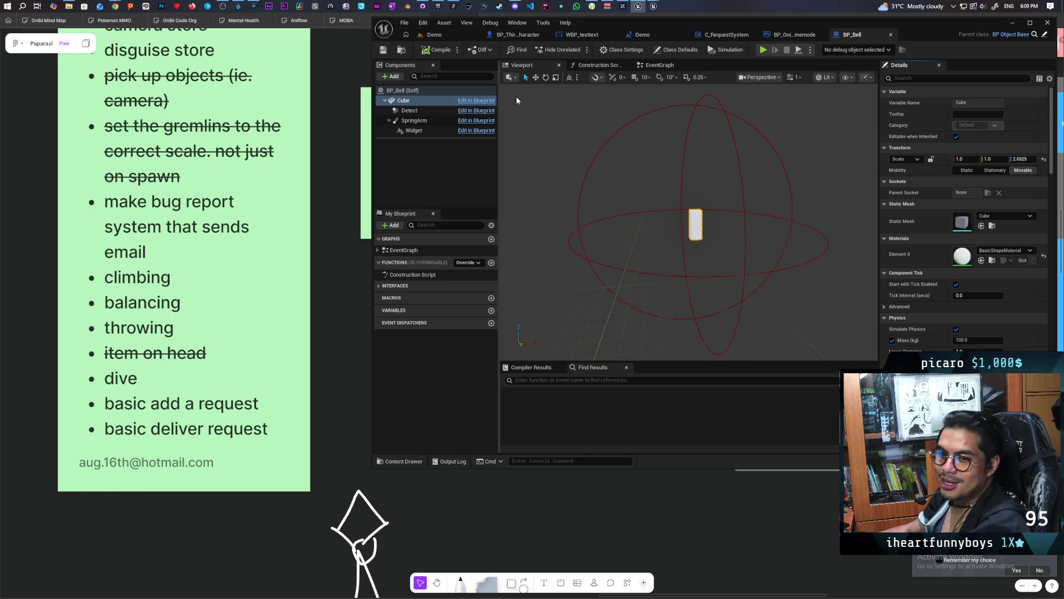
Tidy BP_Bell's event graph, shifting the overlap nodes, and implement the Interact interface function
left_click(660, 66)
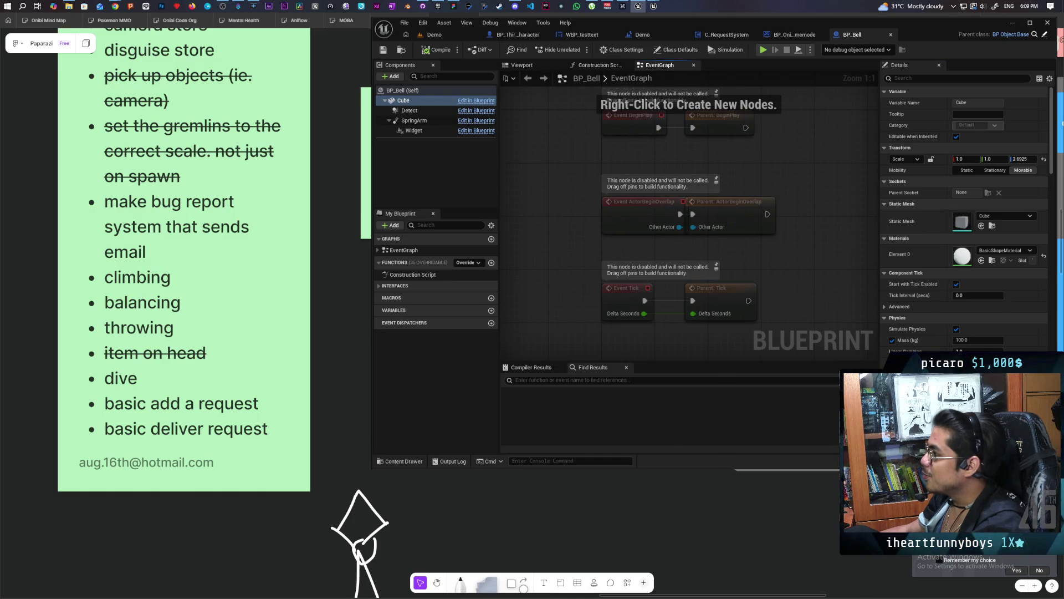
left_click_drag(796, 193, 686, 199)
left_click_drag(630, 226, 657, 222)
left_click_drag(609, 160, 669, 165)
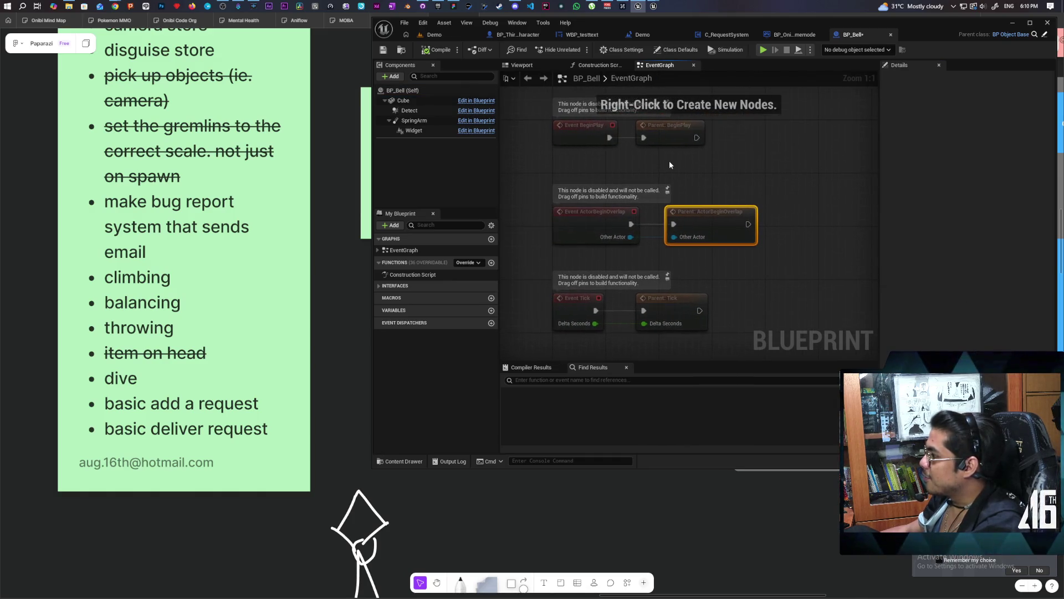
scroll(610, 233, "down", 3)
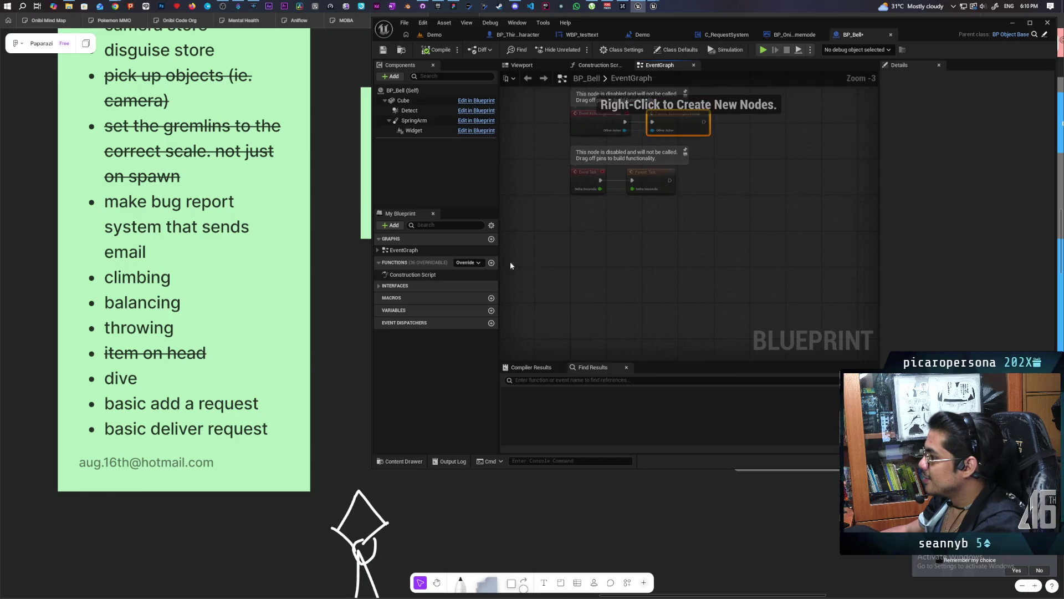
left_click(394, 286)
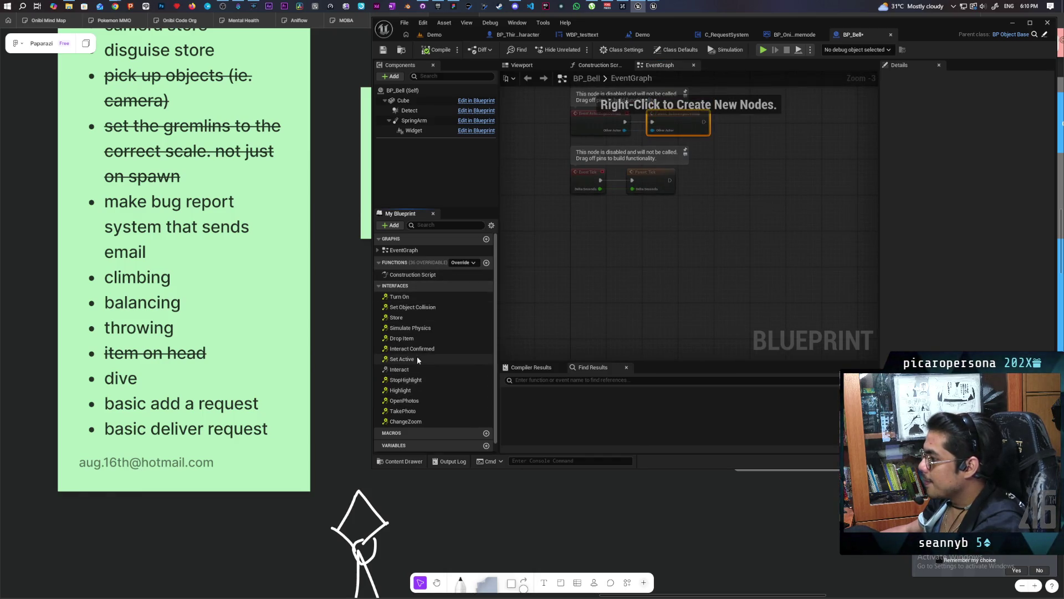
double_click(400, 369)
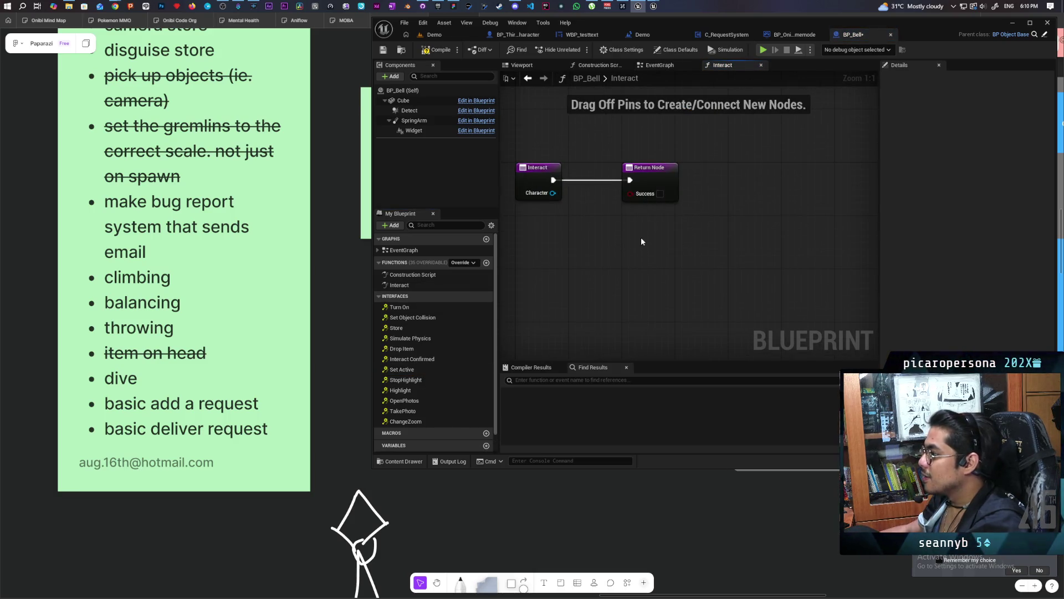
Save BP_Bell and insert a Print String node between Interact and the Return Node
key("ctrl+s")
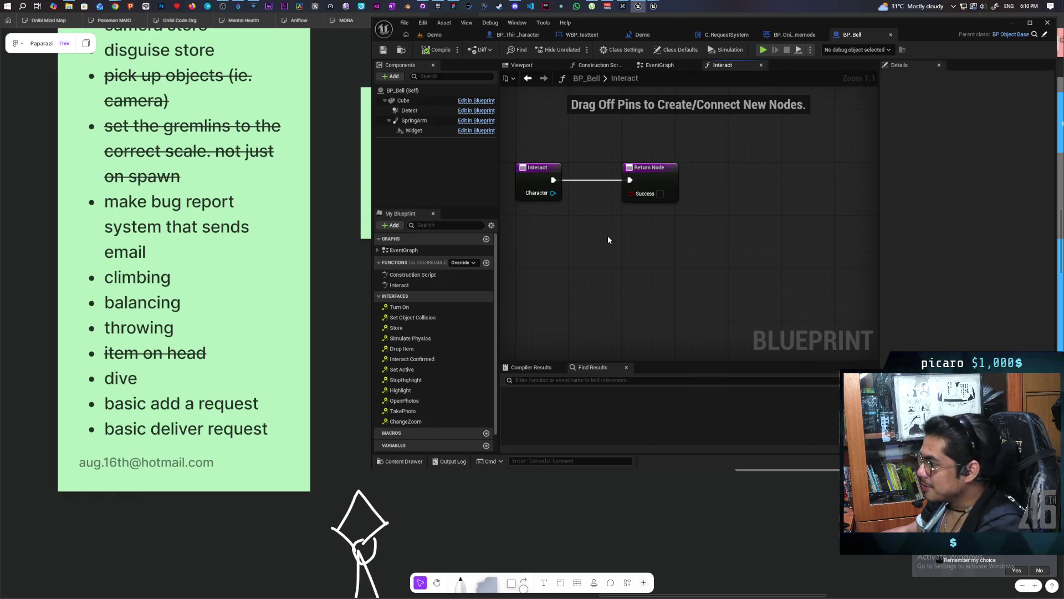
left_click_drag(674, 203, 823, 202)
left_click(531, 168)
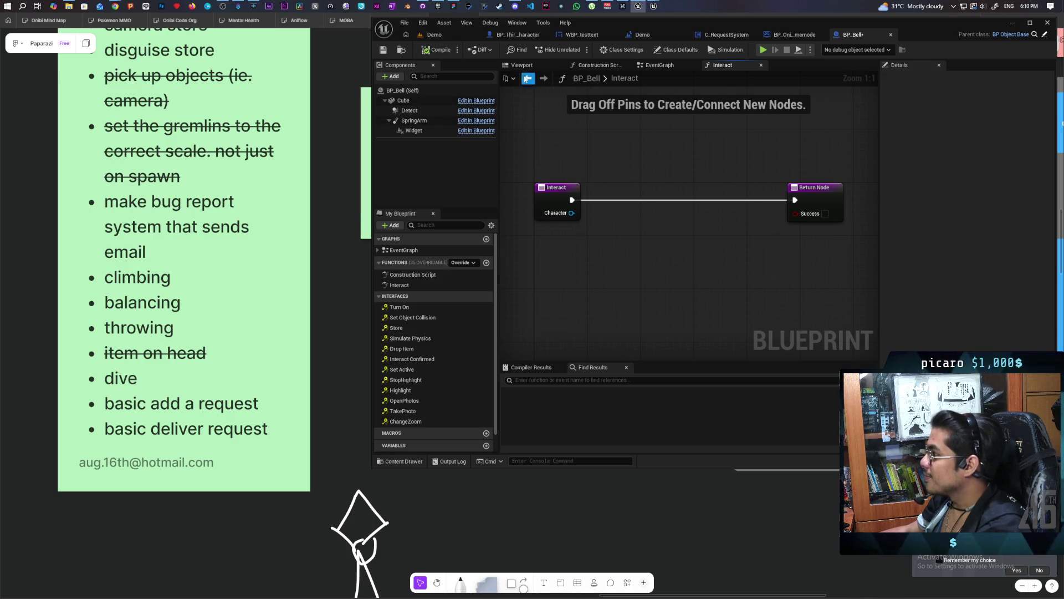
left_click_drag(560, 273, 557, 257)
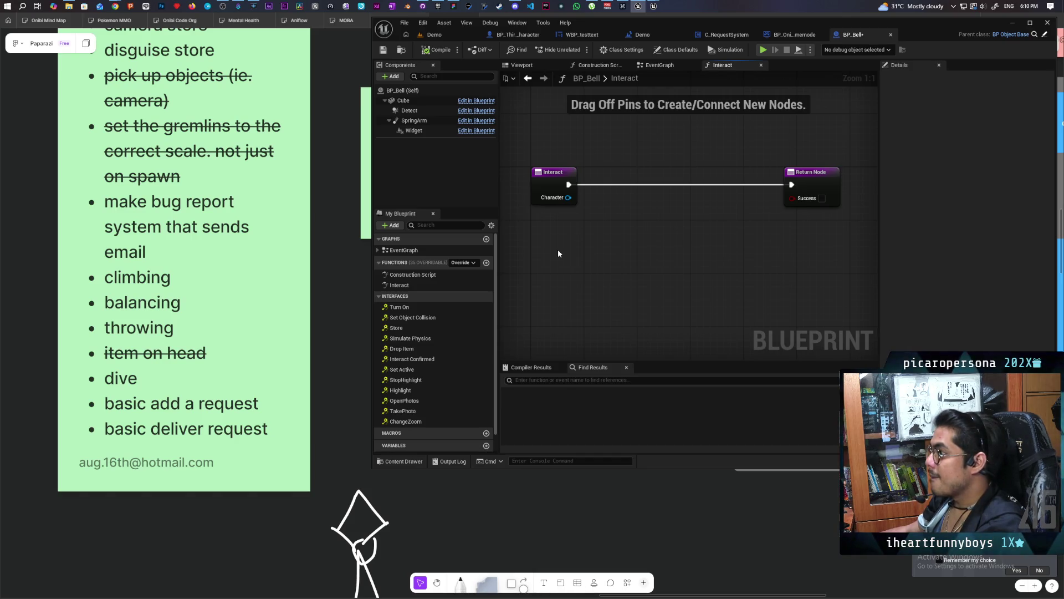
key("ctrl+v")
mouse_move(619, 215)
left_mouse_down()
mouse_move(624, 178)
mouse_move(791, 185)
left_mouse_up()
left_click(670, 184, "alt")
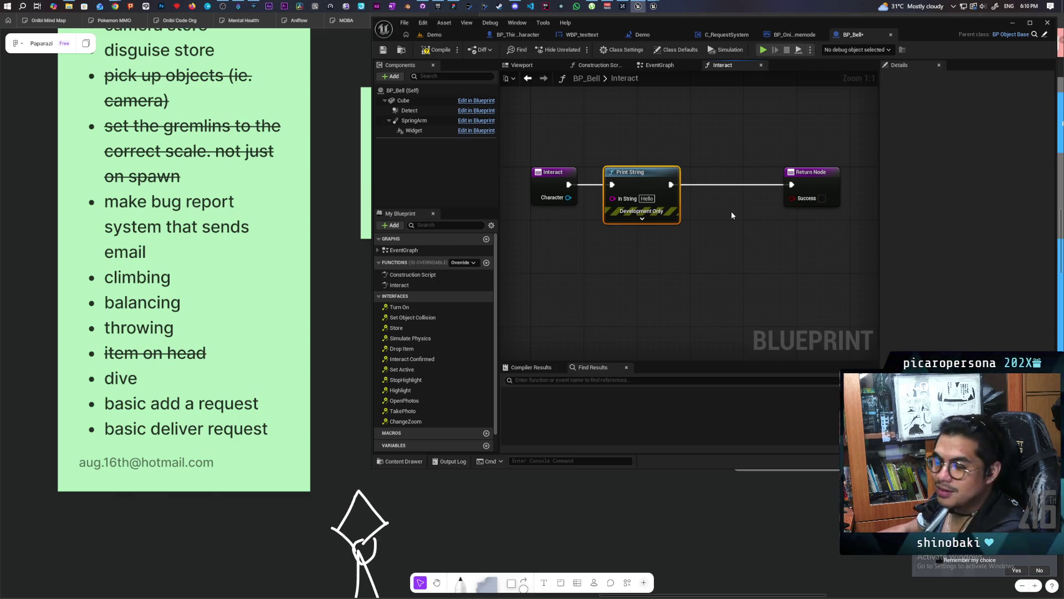
Set the Print String message to 'Bell ringing'
left_click(652, 197)
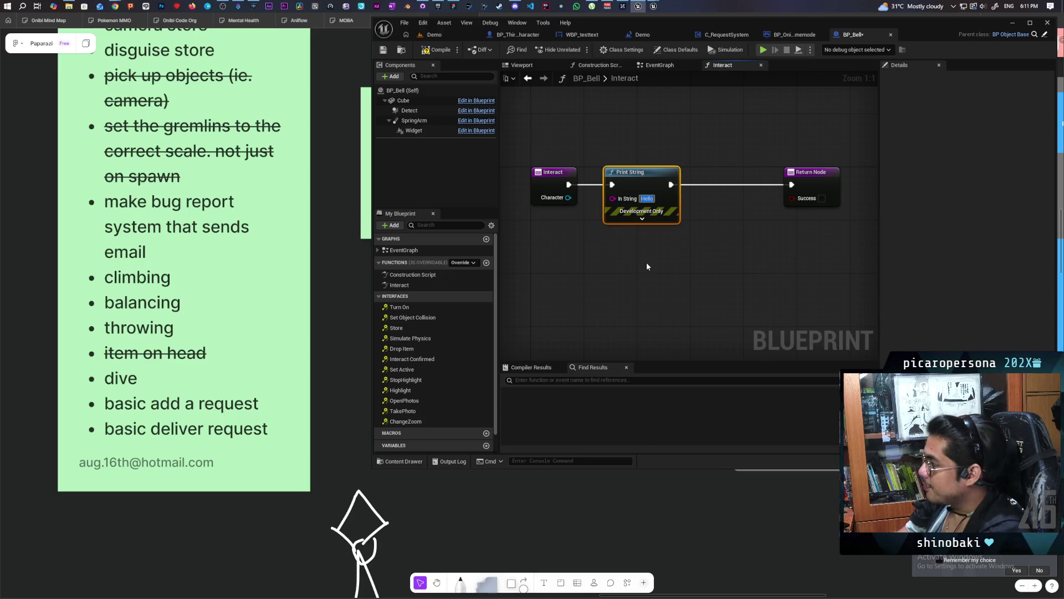
type("Bell")
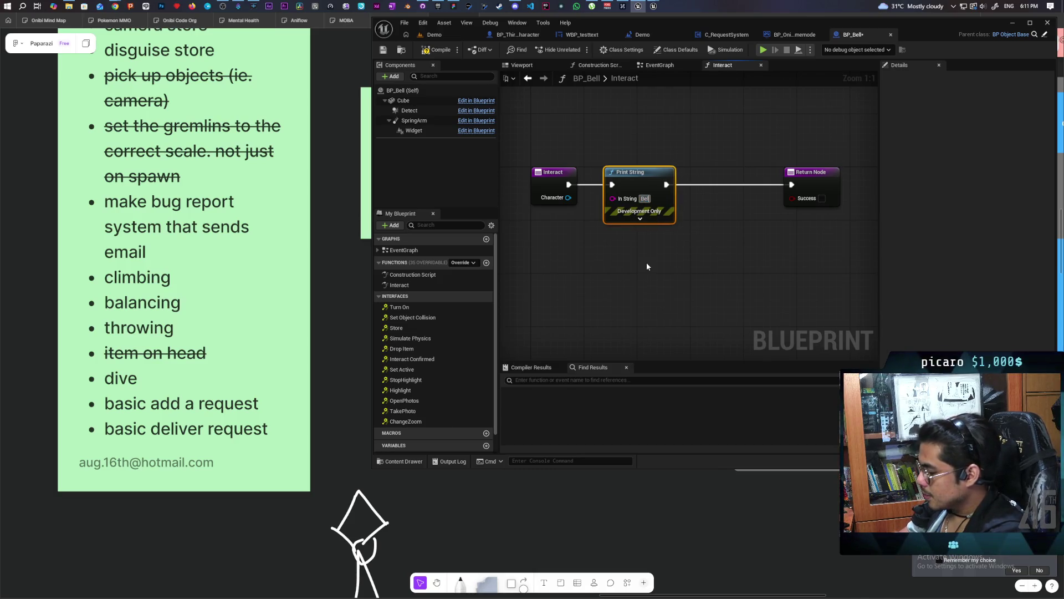
key("Return")
type("ringing")
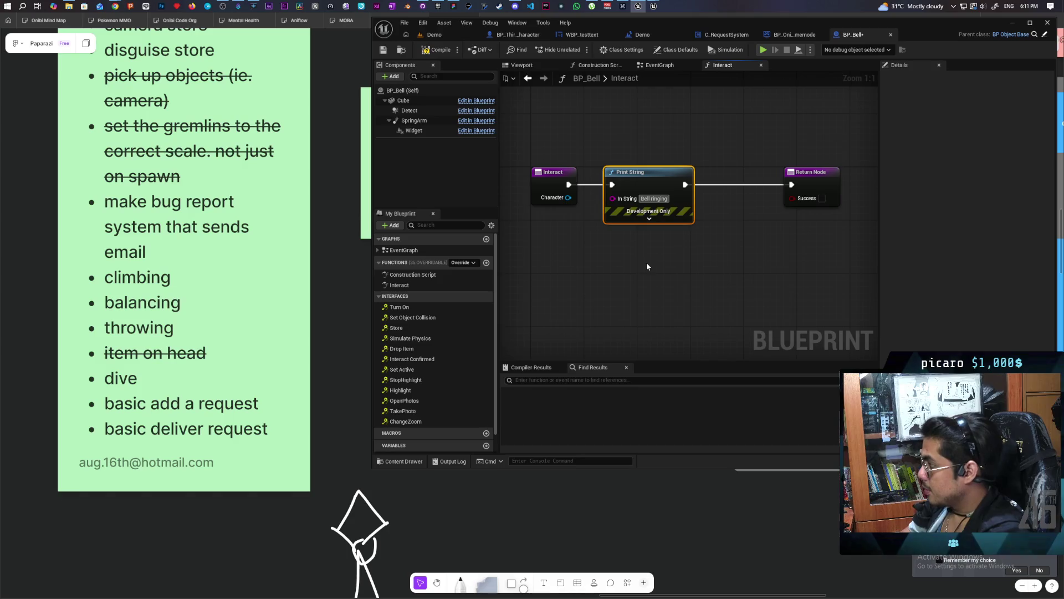
scroll(421, 382, "down", 1)
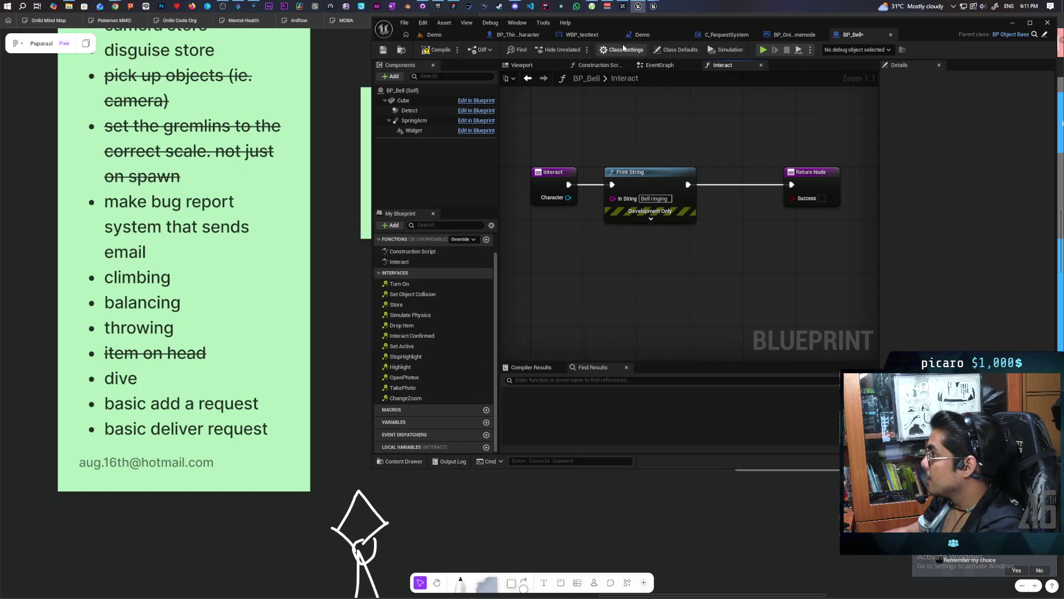
left_click(665, 51)
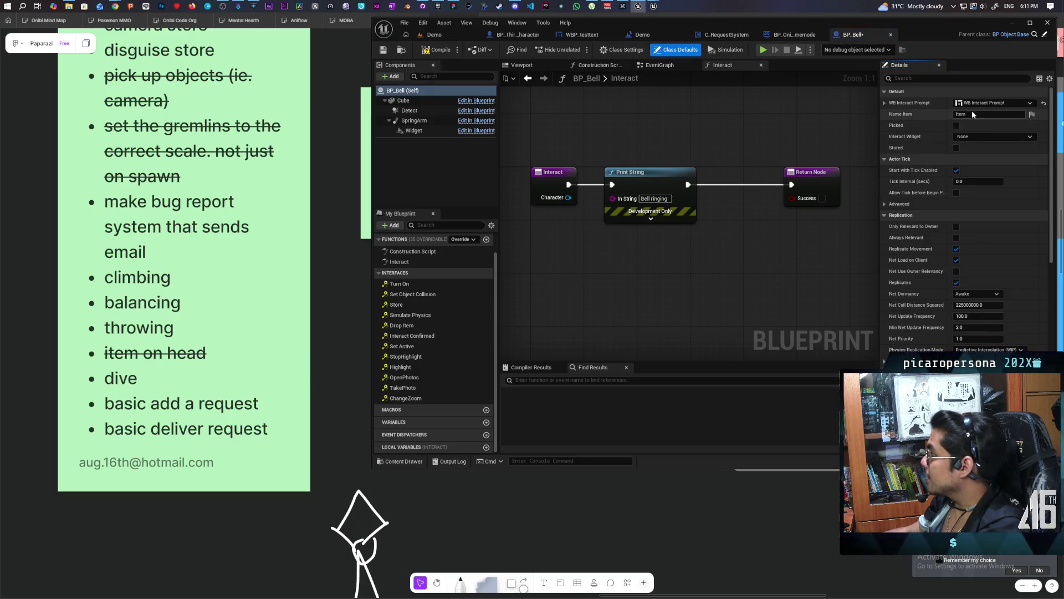
Set BP_Bell's Name Item default to 'Ring Bell'
left_click(972, 113)
type("Bell")
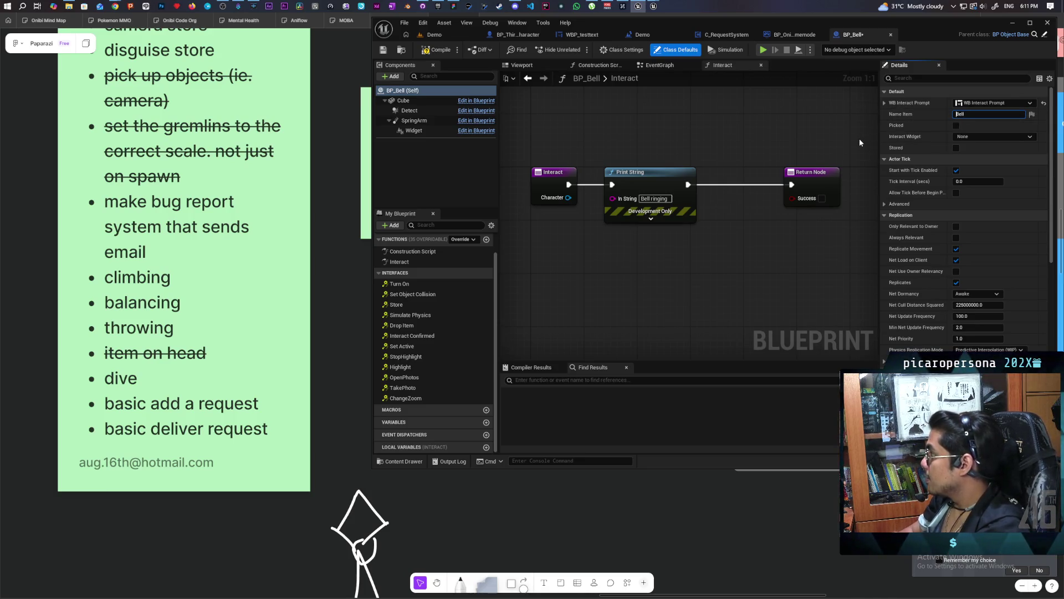
key("Home")
type("Ring")
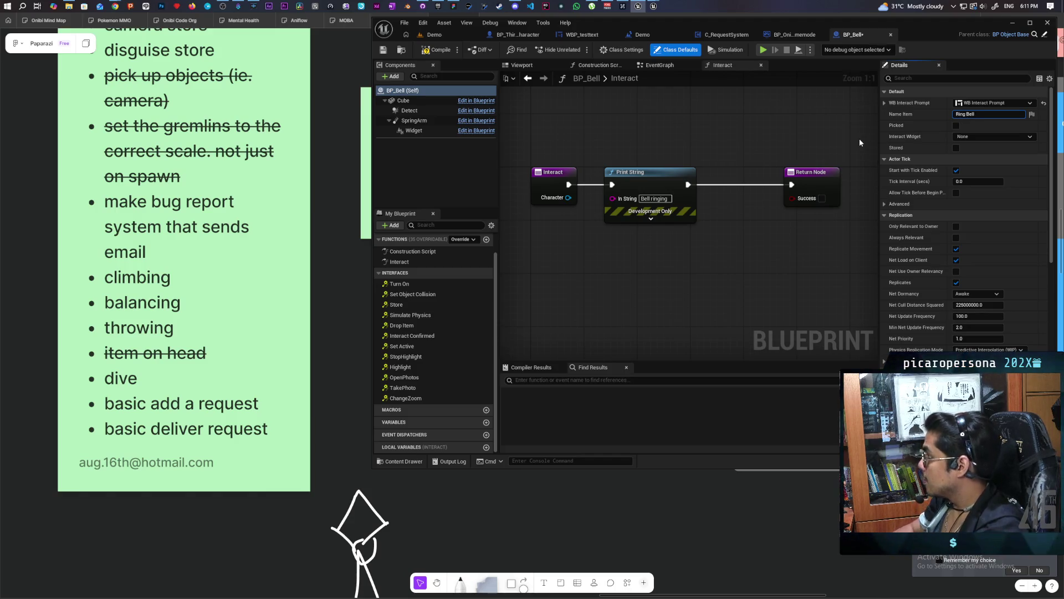
Compile BP_Bell and launch a multiplayer play test from the Demo level
left_click(438, 50)
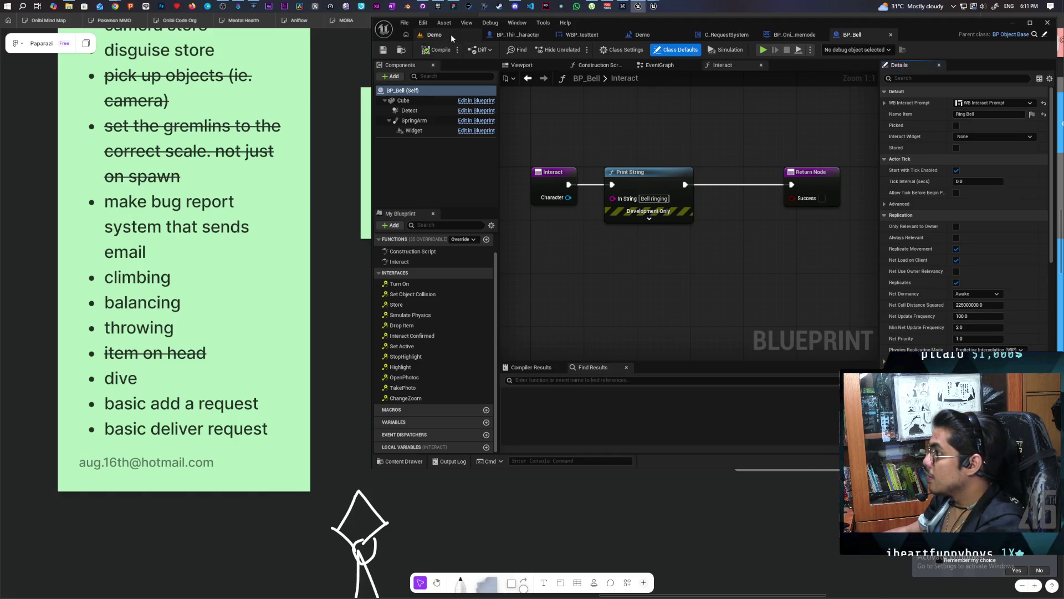
left_click(451, 34)
left_click(577, 49)
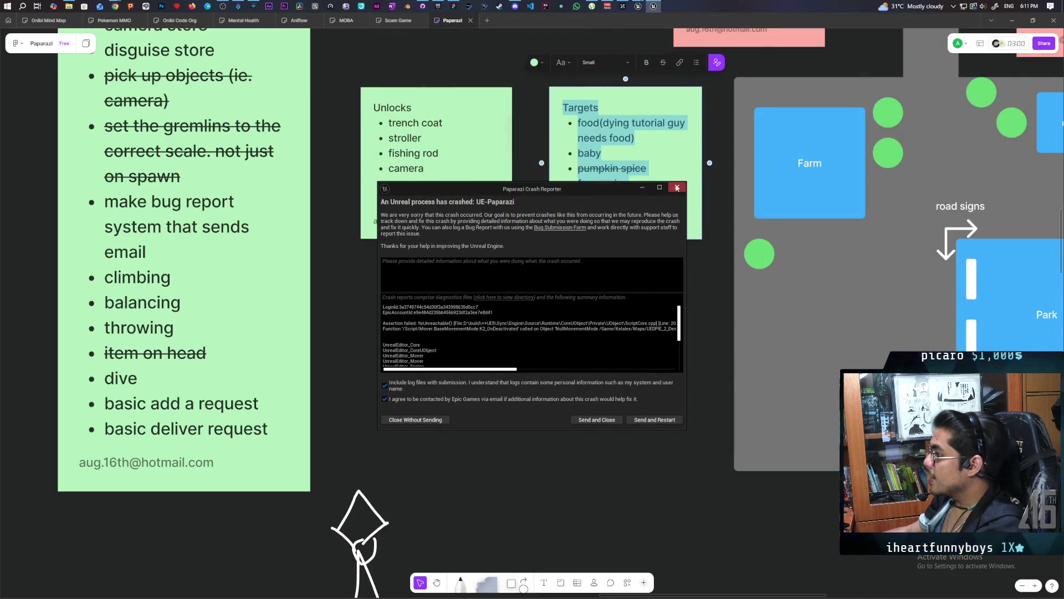
Relaunch the Paparazi project from the Epic Games Launcher library after the crash
left_click(438, 6)
scroll(495, 311, "down", 3)
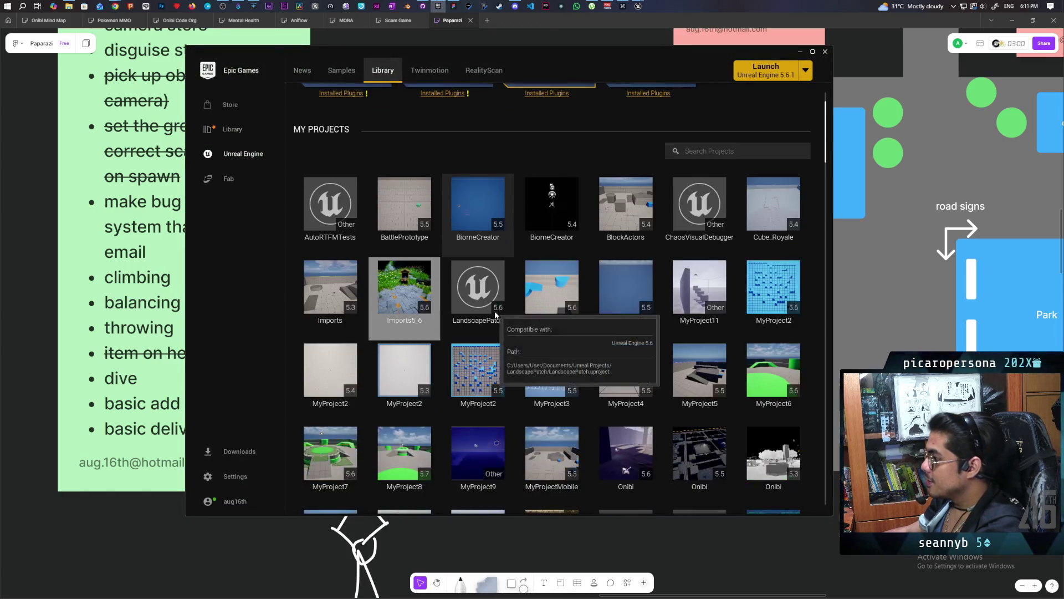
scroll(536, 447, "down", 2)
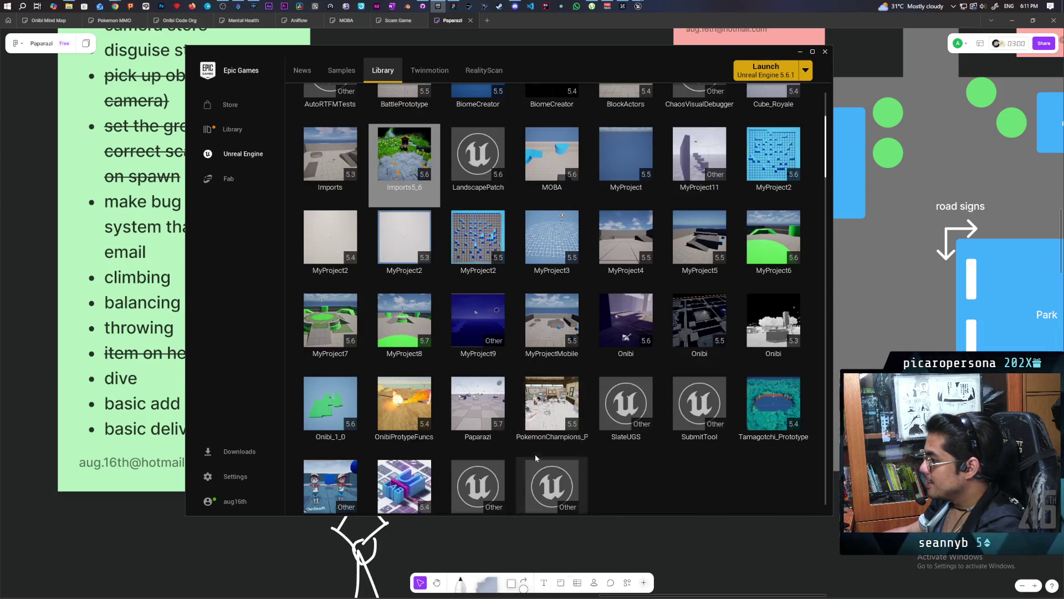
double_click(477, 416)
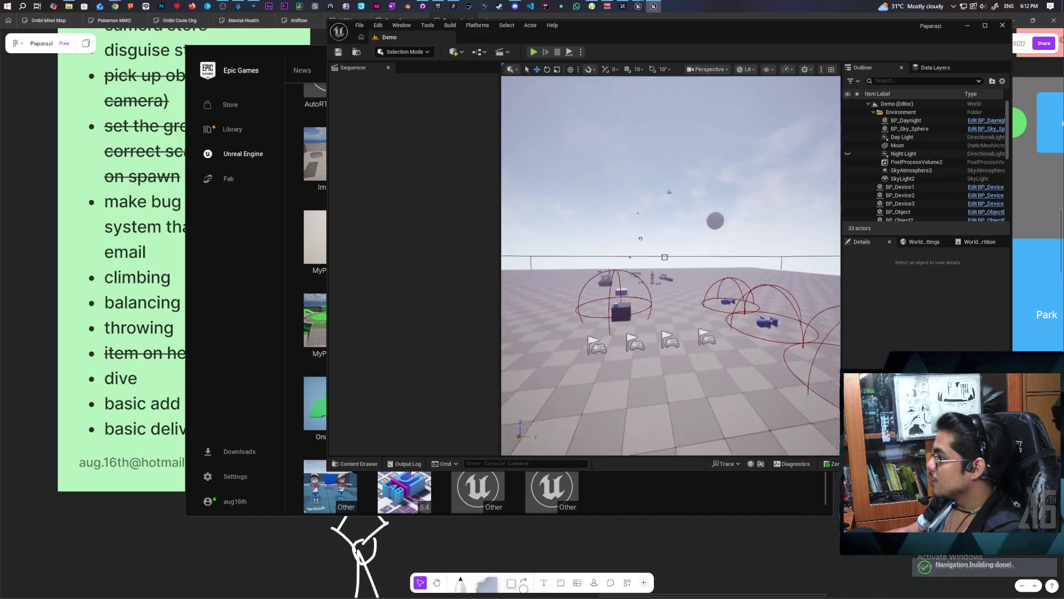
Place a BP_Bell instance from the Interactables folder into the Demo level
key("ctrl+space")
double_click(531, 357)
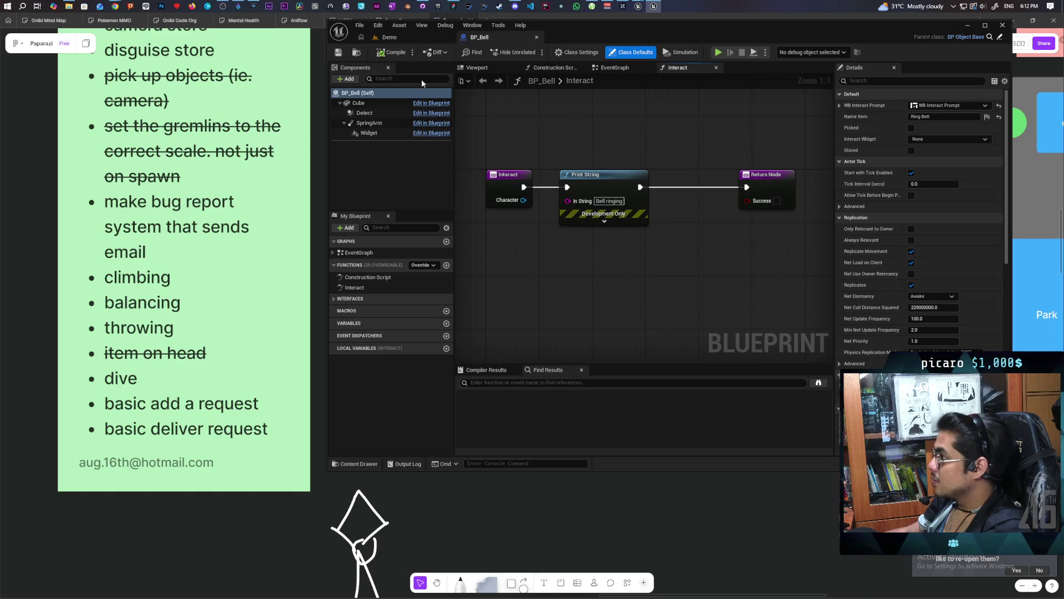
left_click(388, 37)
left_click(367, 464)
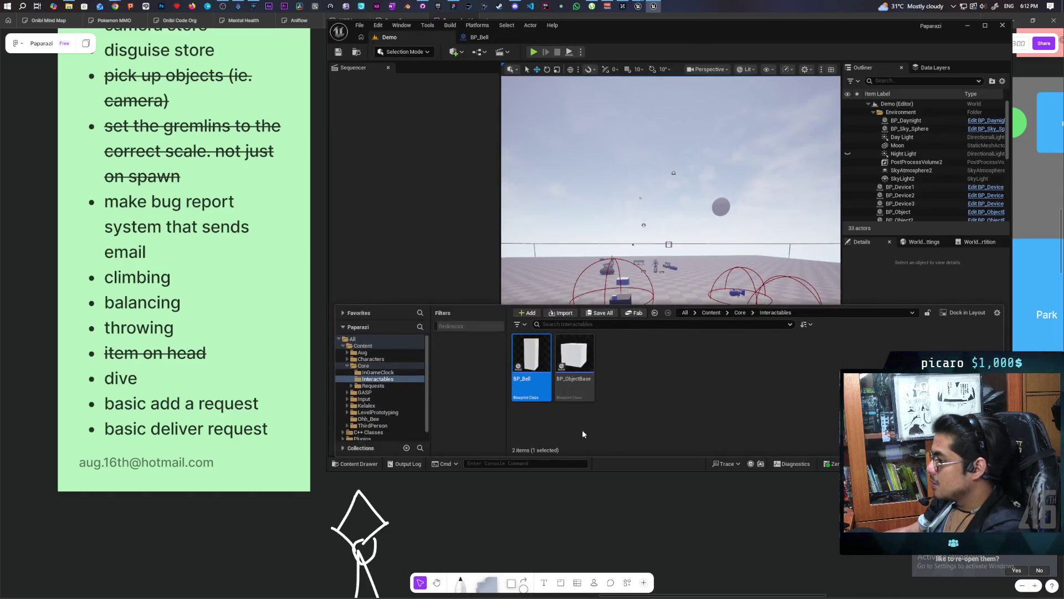
mouse_move(529, 366)
left_mouse_down()
mouse_move(687, 344)
mouse_move(761, 383)
left_mouse_up()
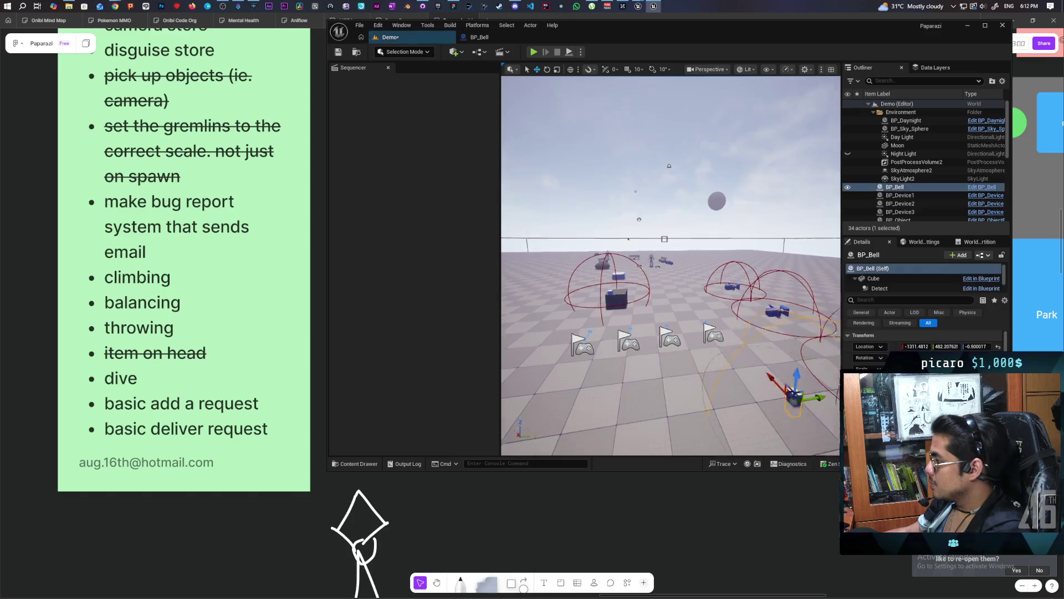
Slide BP_Bell along X and raise it slightly, save the level, and start a three-client test
key("f")
mouse_move(607, 312)
left_mouse_down()
mouse_move(815, 296)
mouse_move(756, 295)
left_mouse_up()
key("f")
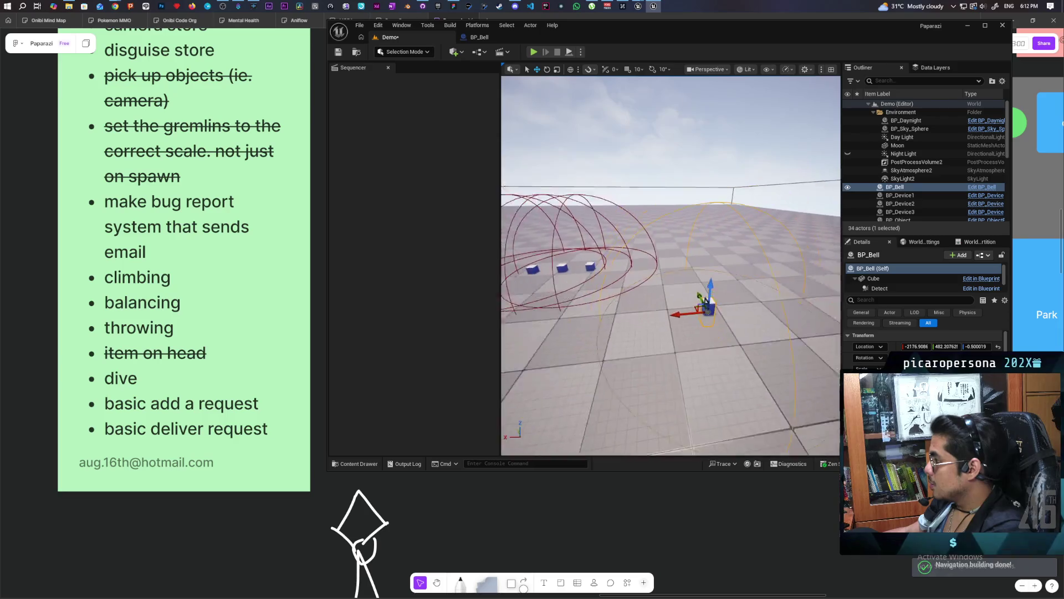
left_click_drag(698, 273, 704, 234)
key("ctrl+s")
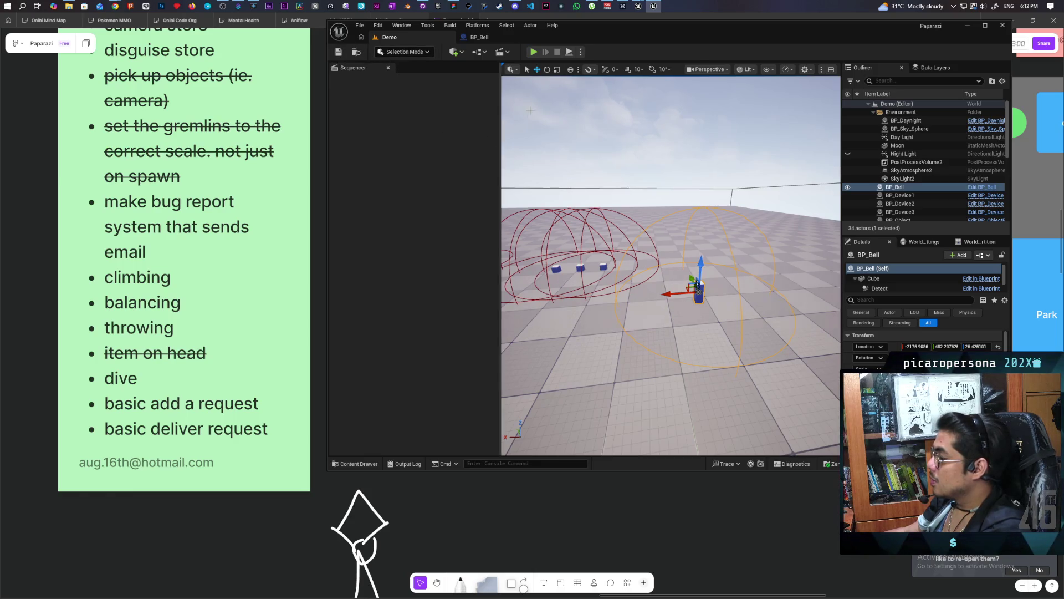
key("alt+p")
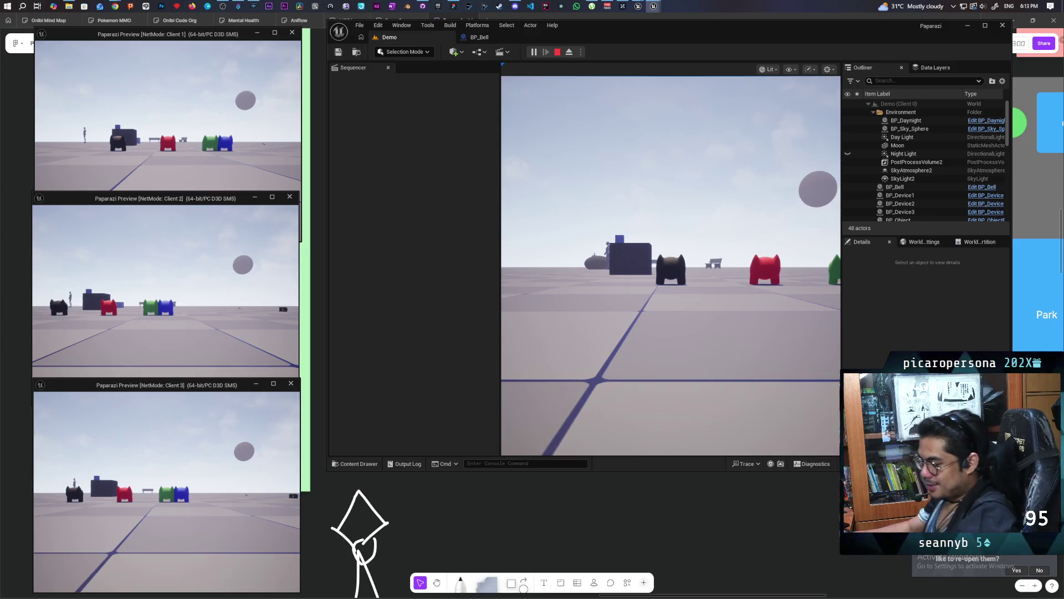
Walk the character up to the bell, observe the generic 'Item' prompt, then stop the play test
left_click(532, 382)
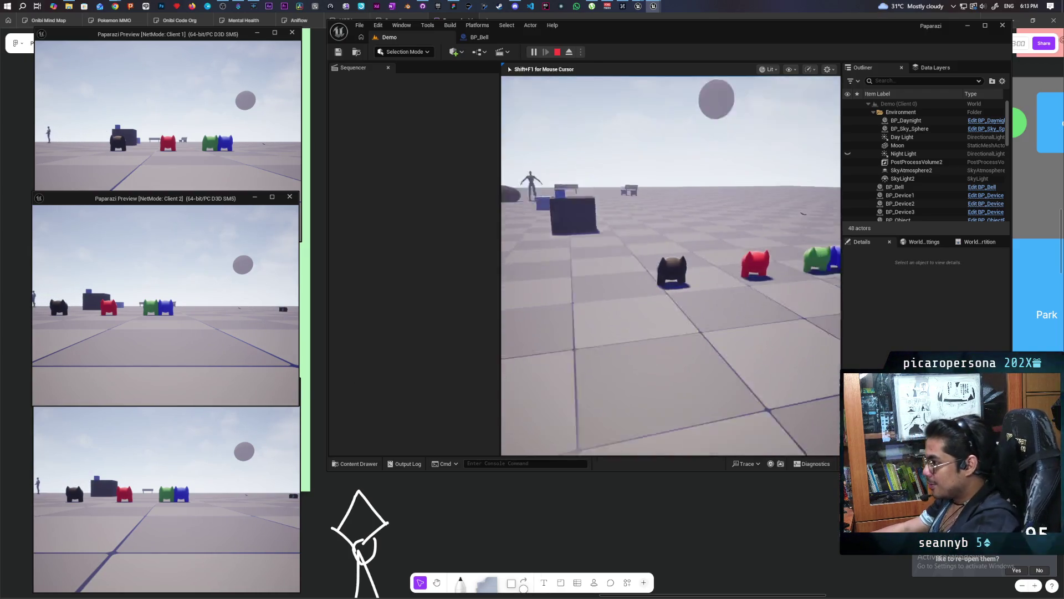
key("w")
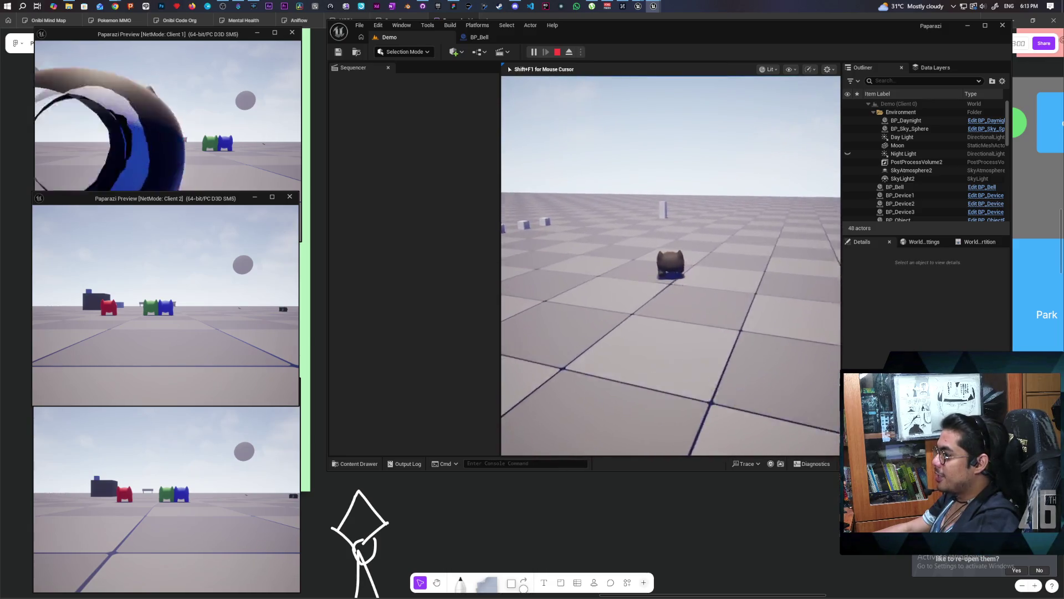
key("w")
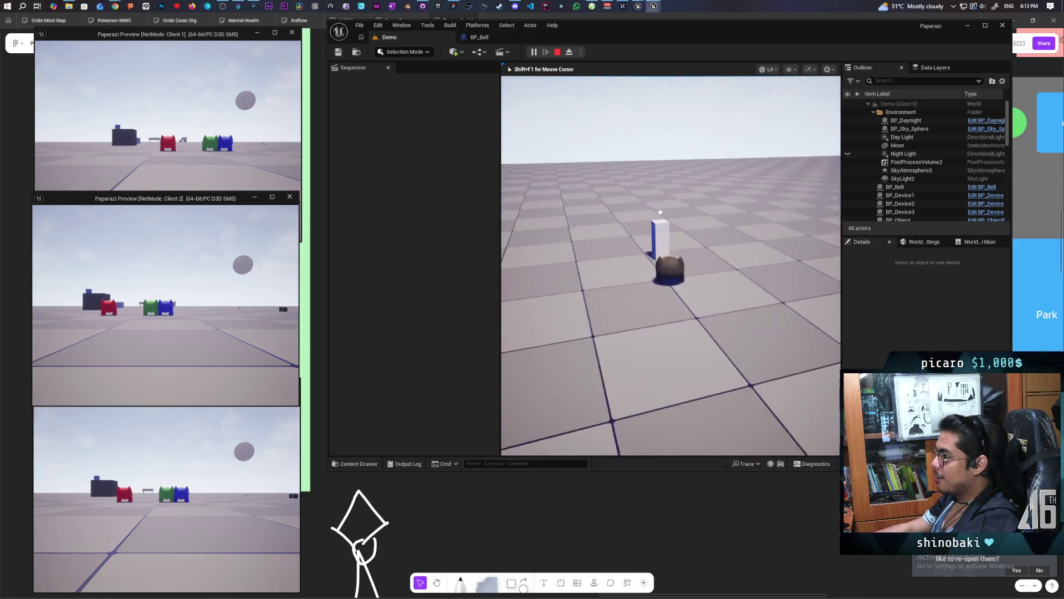
key("w")
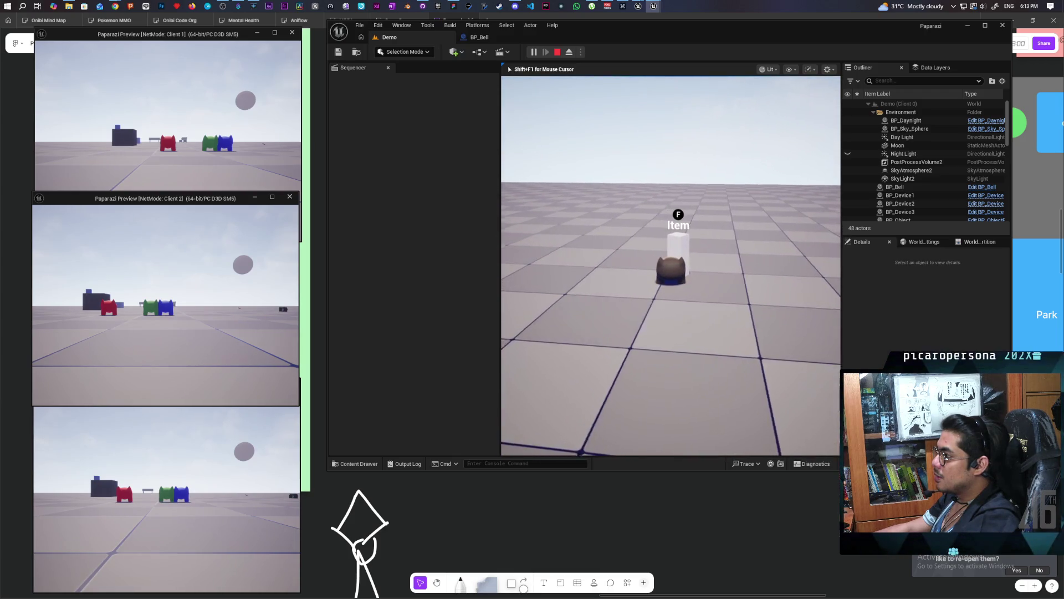
key("s")
key("w")
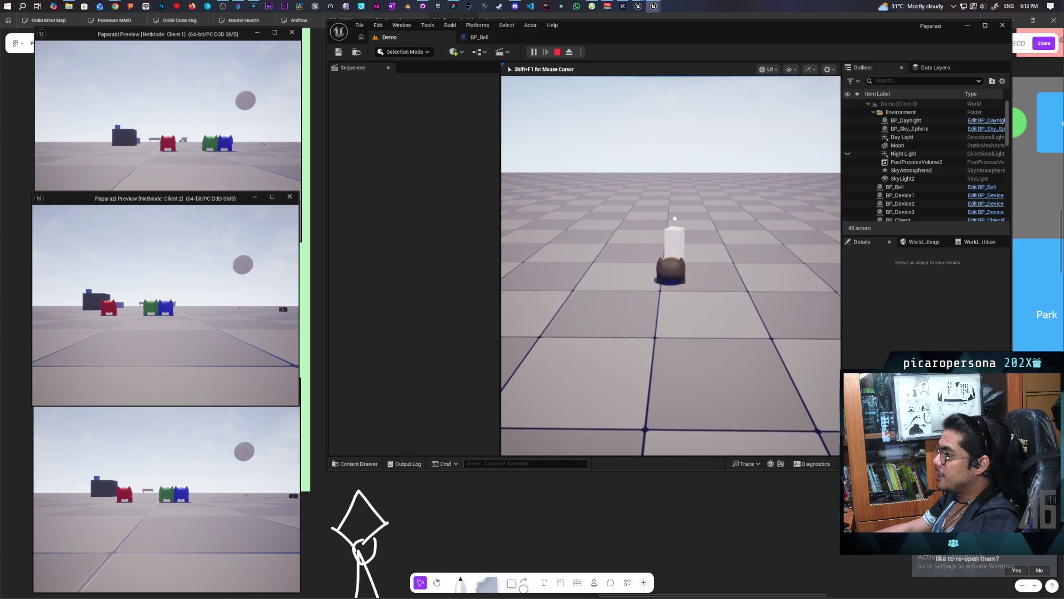
key("a")
key("w")
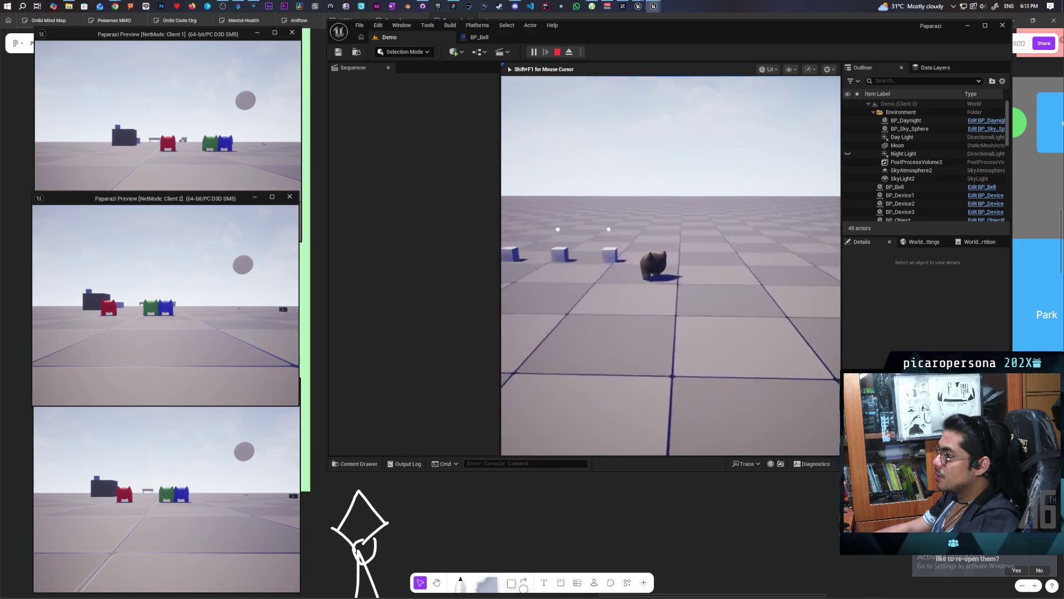
key("w")
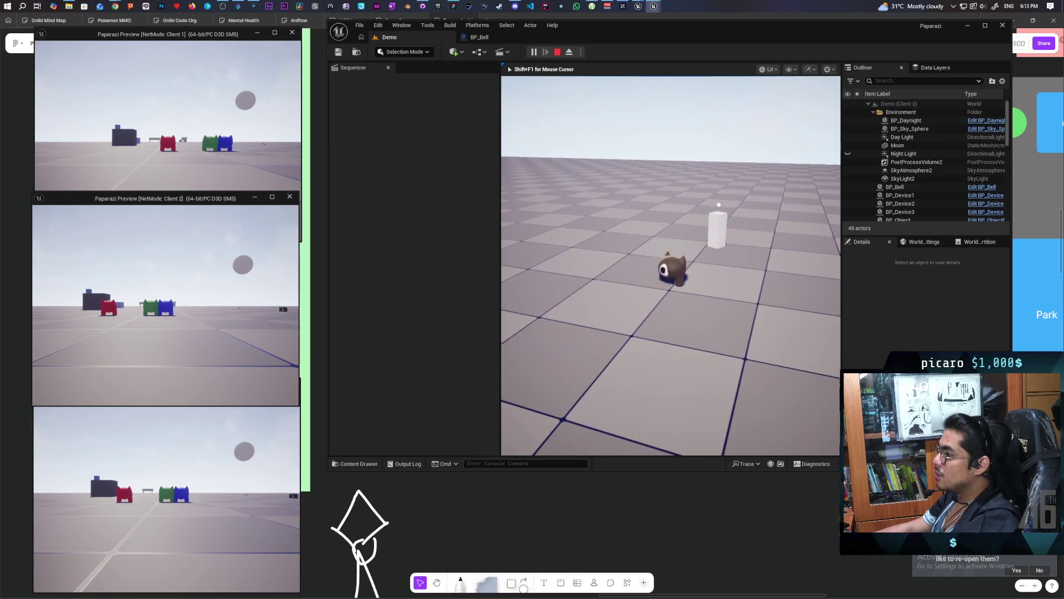
key("Escape")
In parent BP_ObjectBase, wire Name Item into Create Widget's In Text pin and compile
left_click(482, 37)
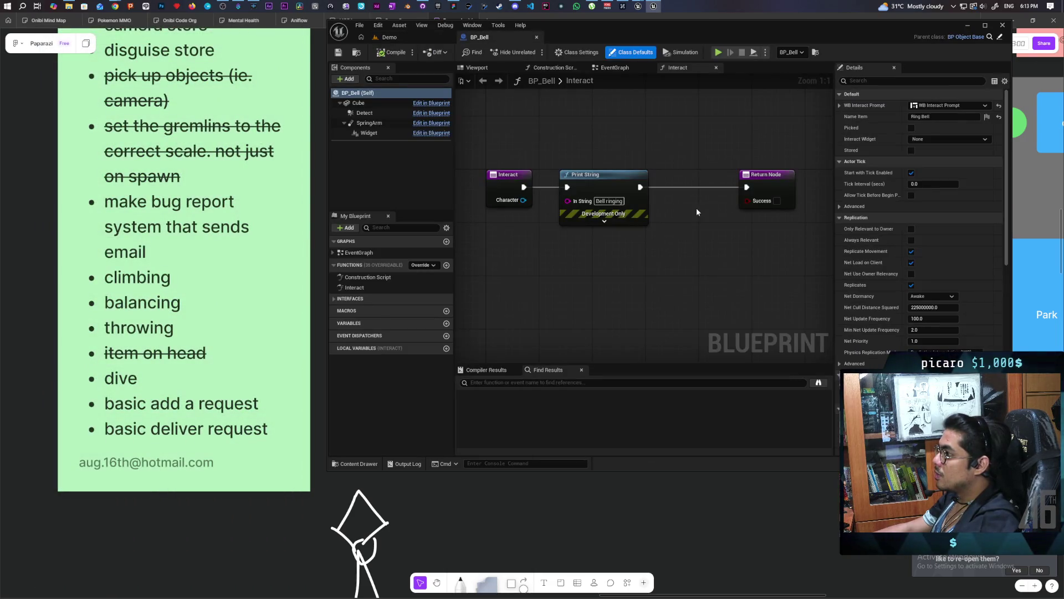
left_click(999, 38)
scroll(643, 243, "up", 5)
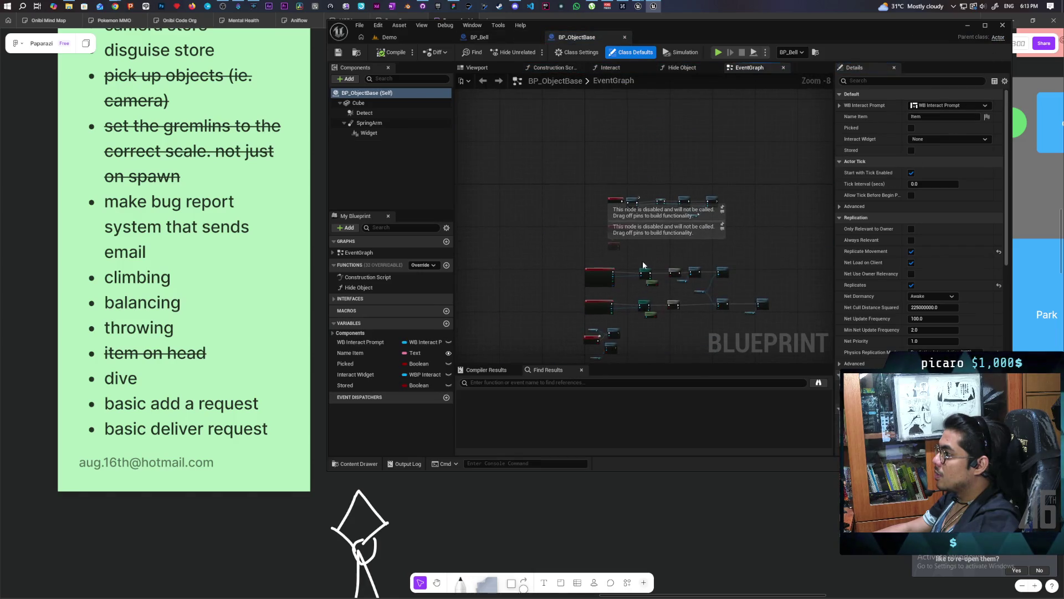
scroll(592, 241, "up", 1)
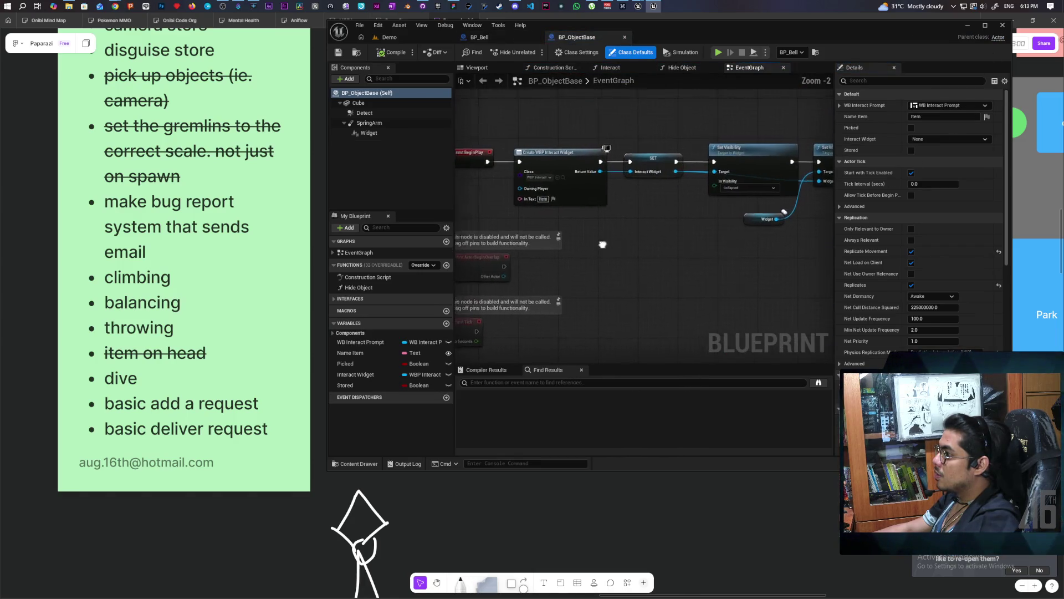
scroll(606, 238, "up", 1)
scroll(606, 238, "up", 1)
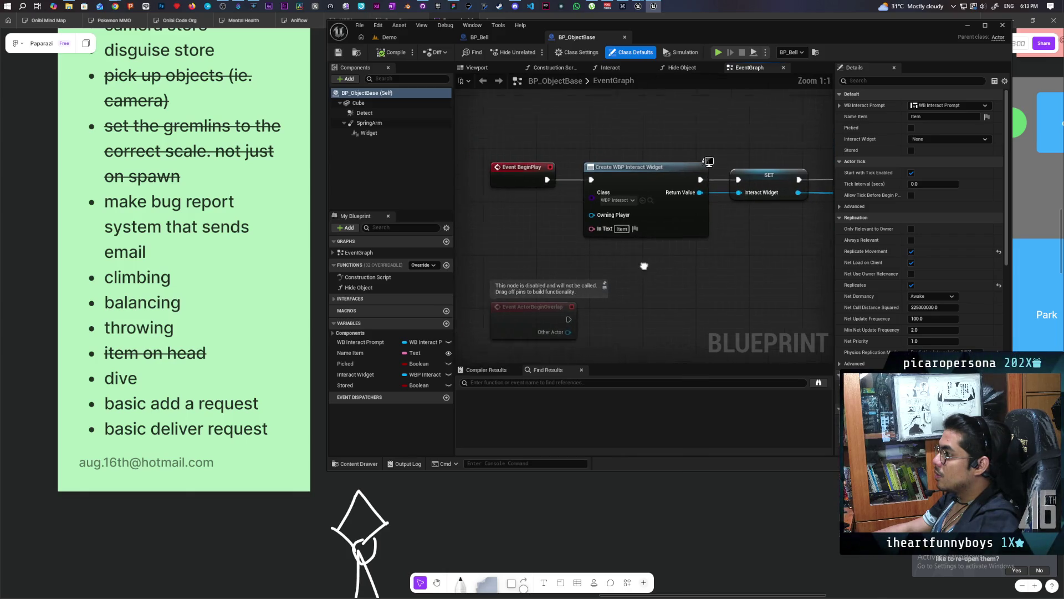
left_click(366, 353)
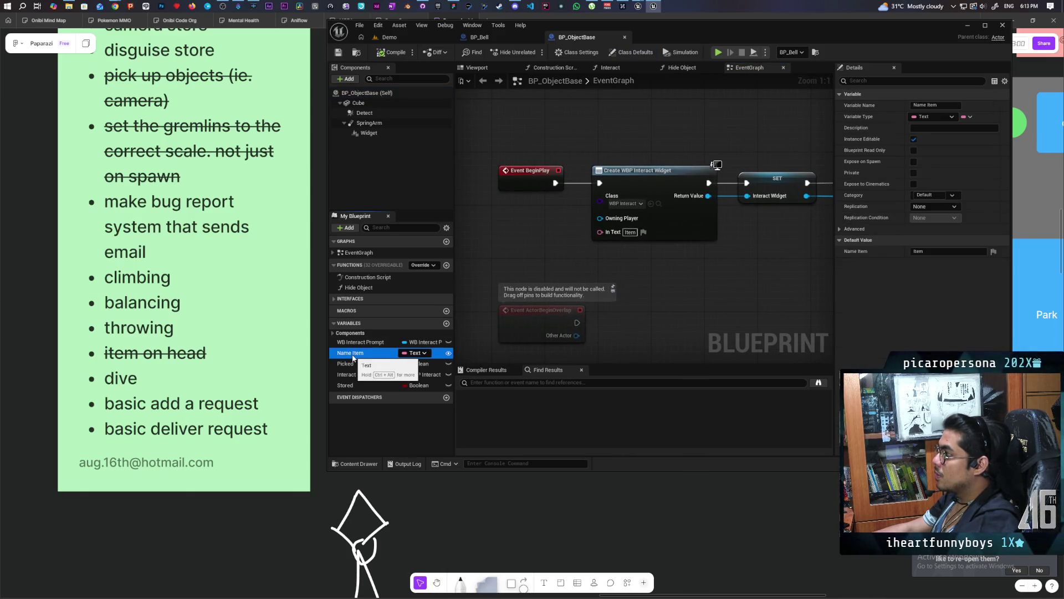
mouse_move(353, 358)
left_mouse_down()
mouse_move(609, 244)
mouse_move(600, 231)
left_mouse_up()
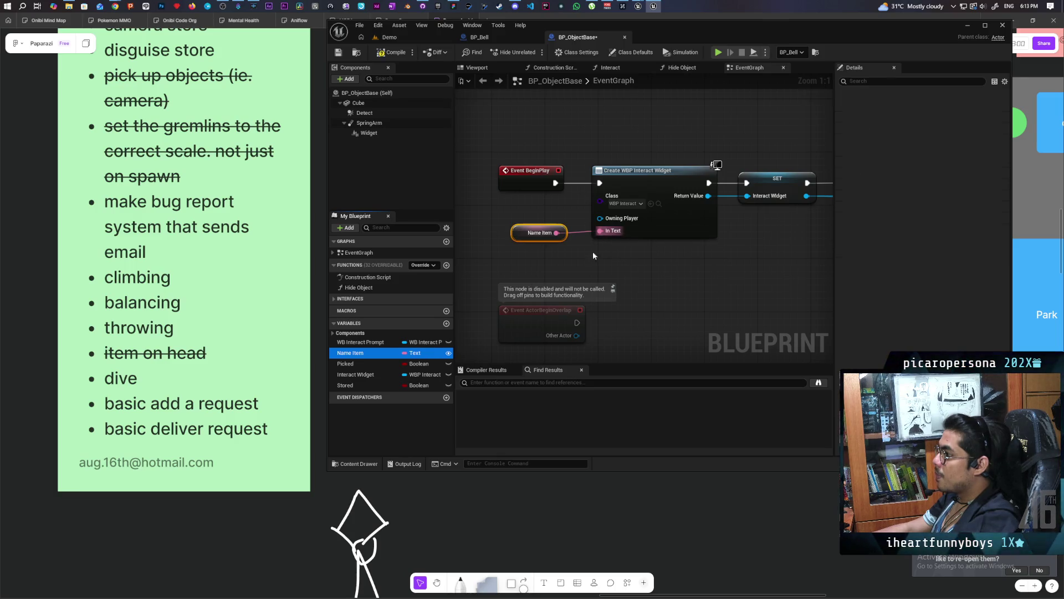
left_click(398, 53)
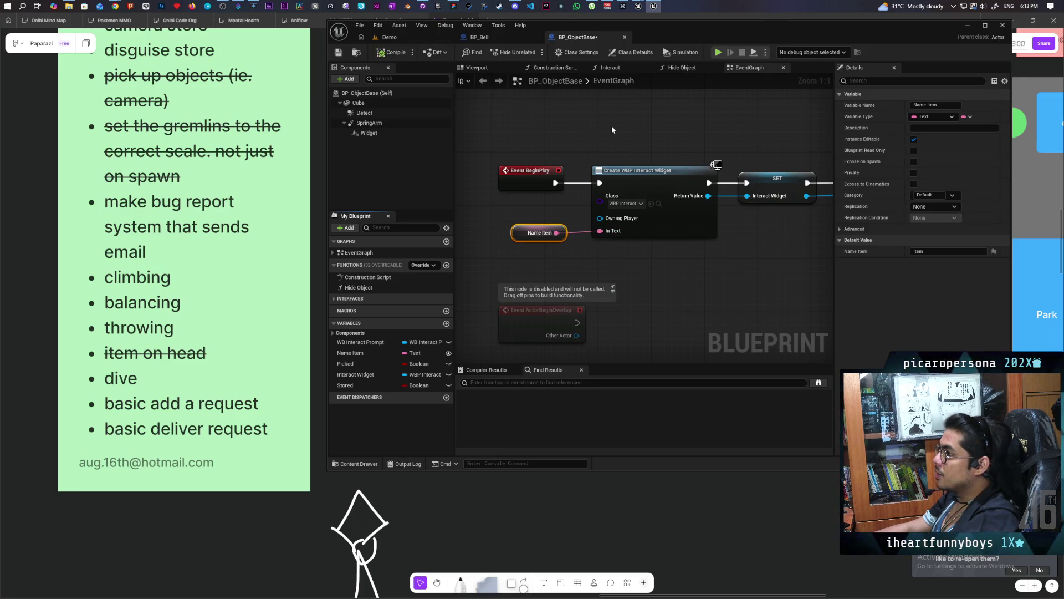
left_click(403, 36)
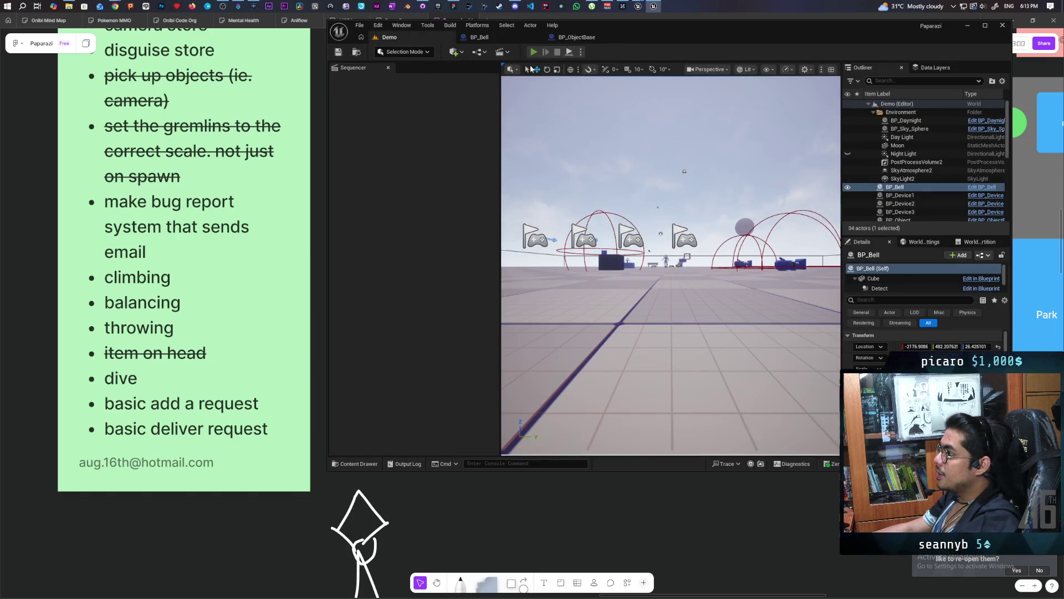
Start a three-client play test and ring the bell from the server player
left_click(533, 52)
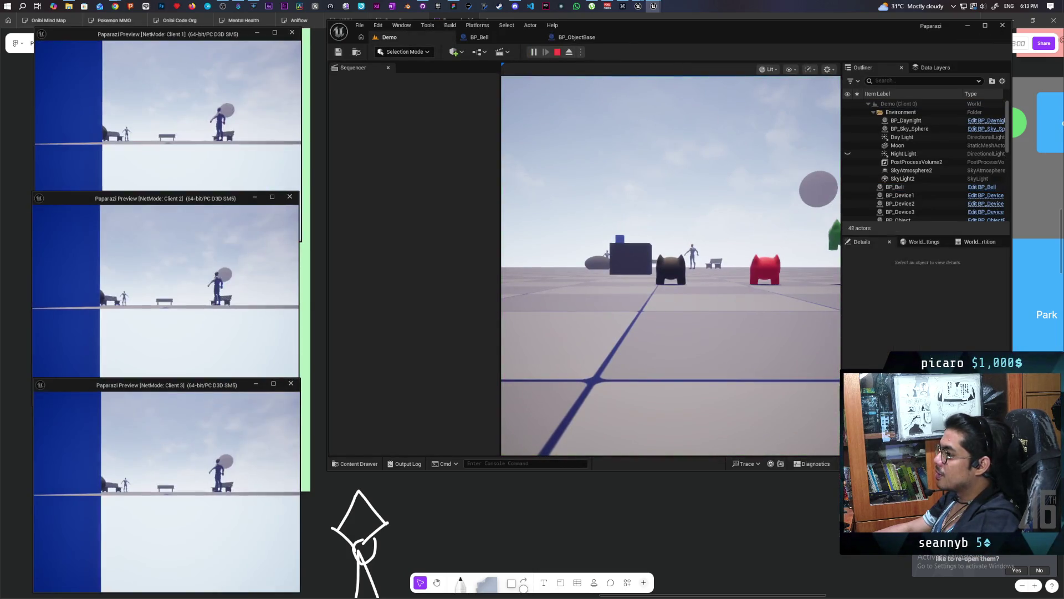
key("alt+Tab")
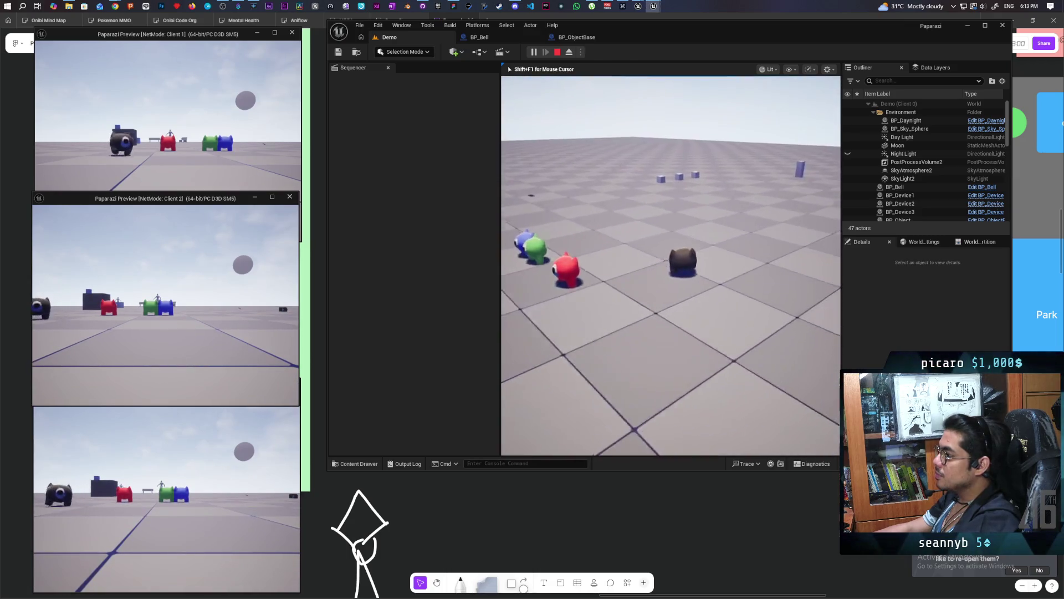
key("w")
key("w")
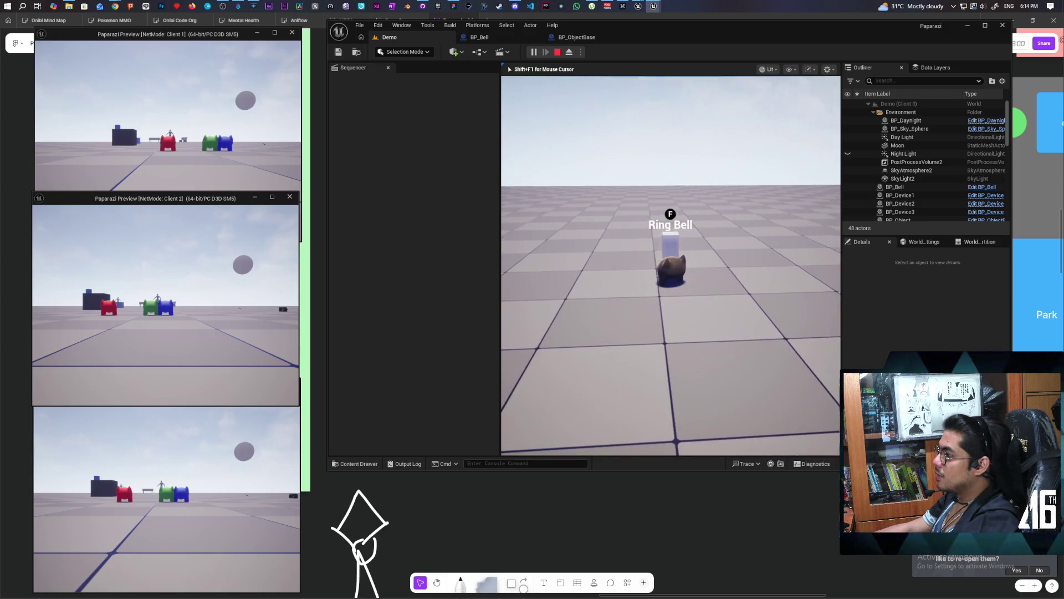
key("f")
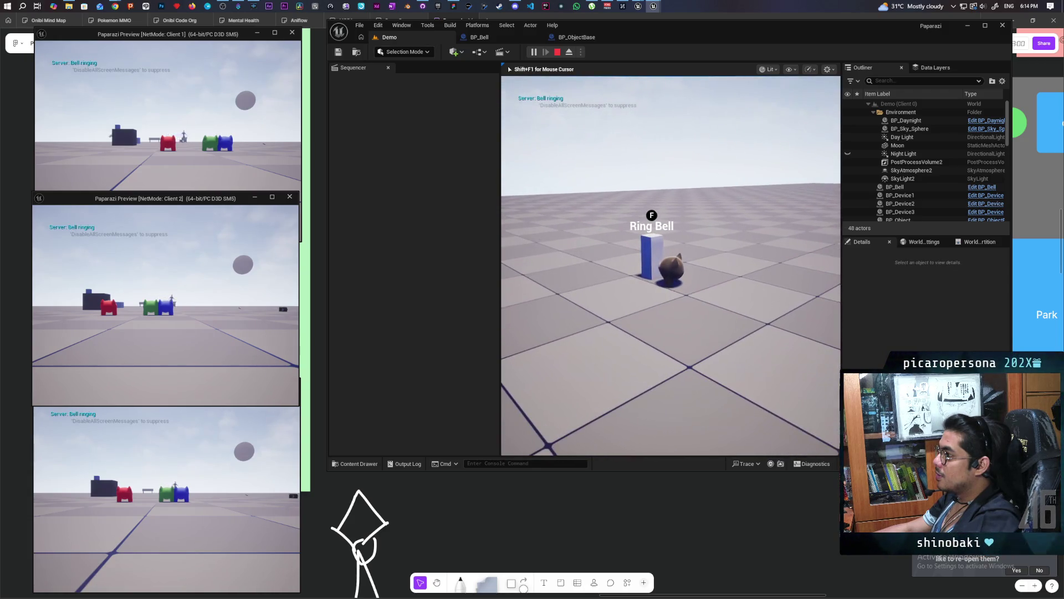
key("s")
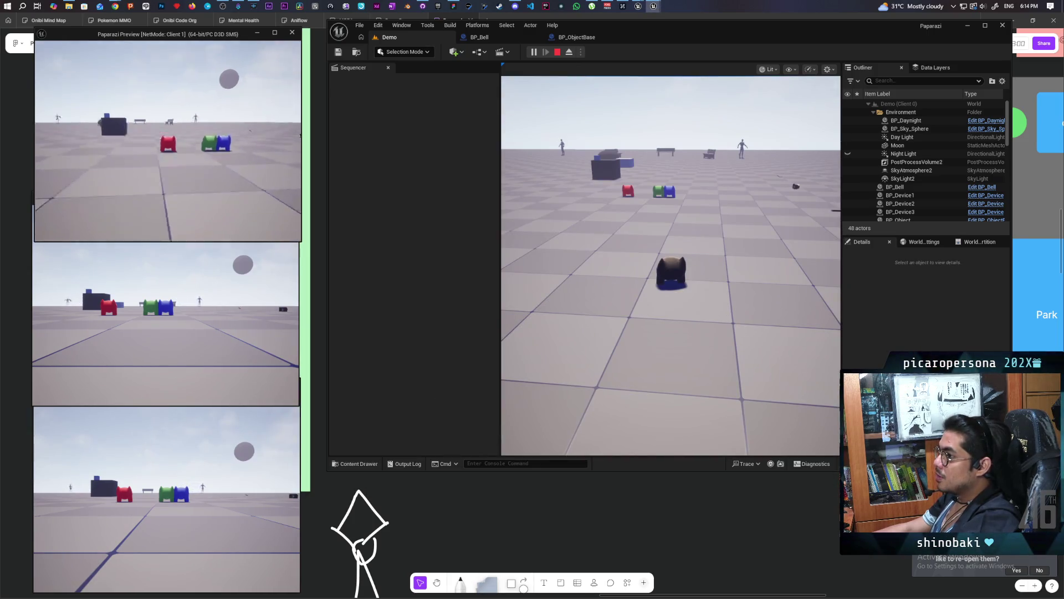
Ring the bell twice from Client 1, seeing 'Server: Bell ringing' on every client, then stop
key("w")
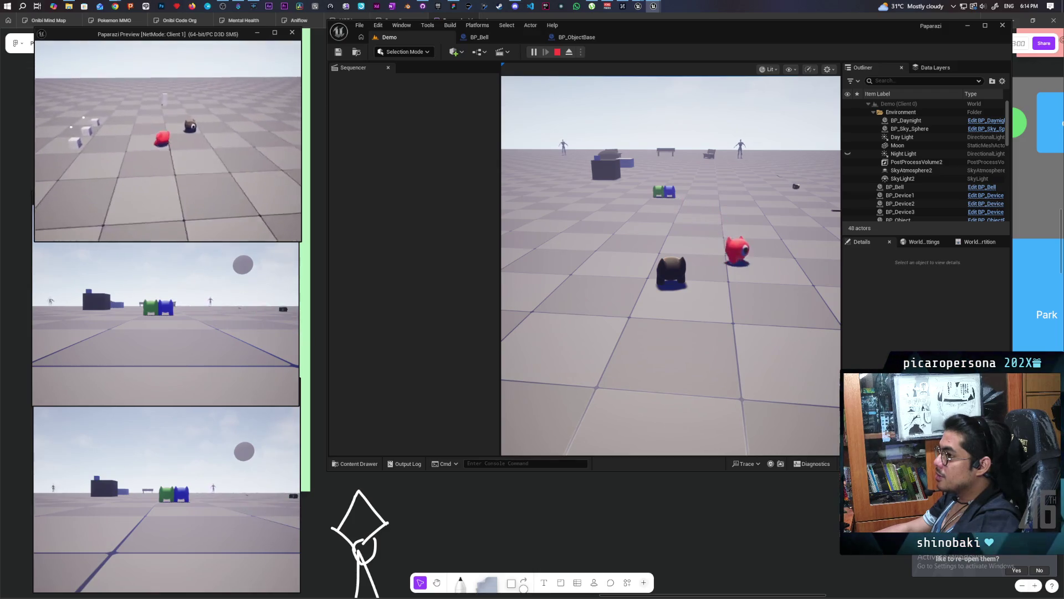
key("w")
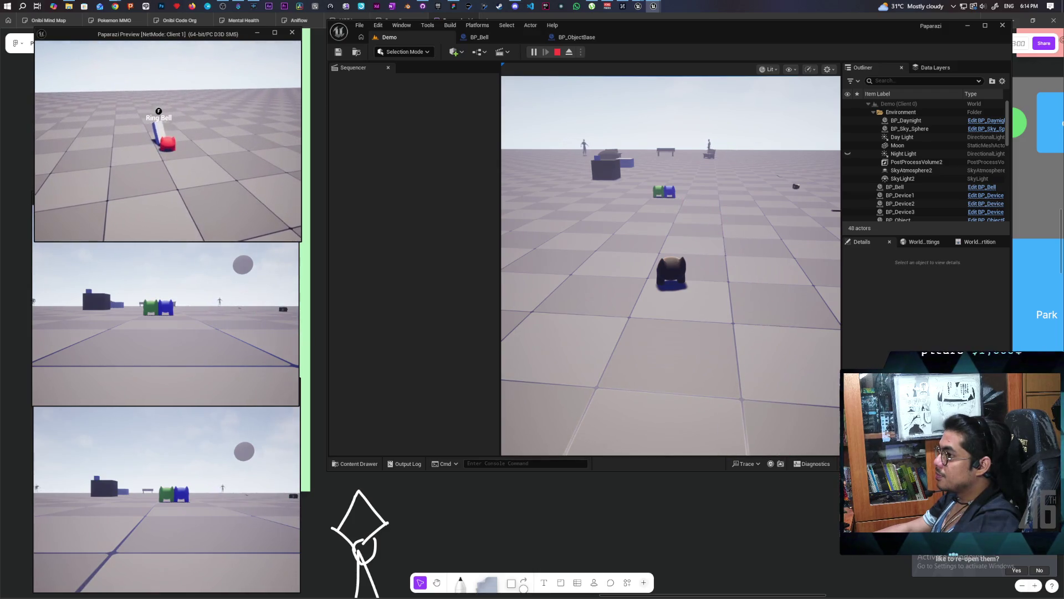
key("f")
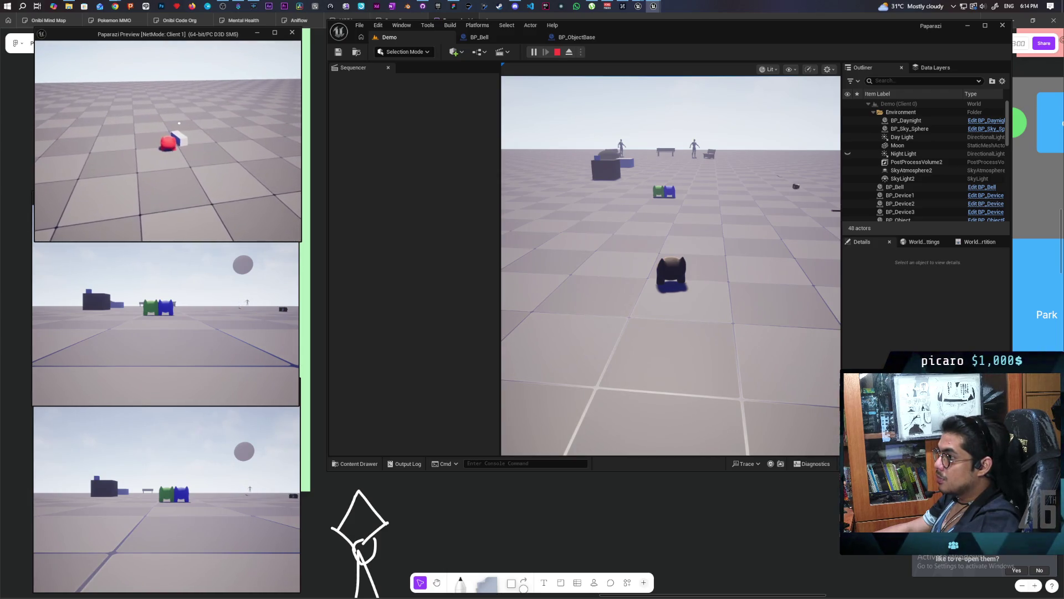
key("f")
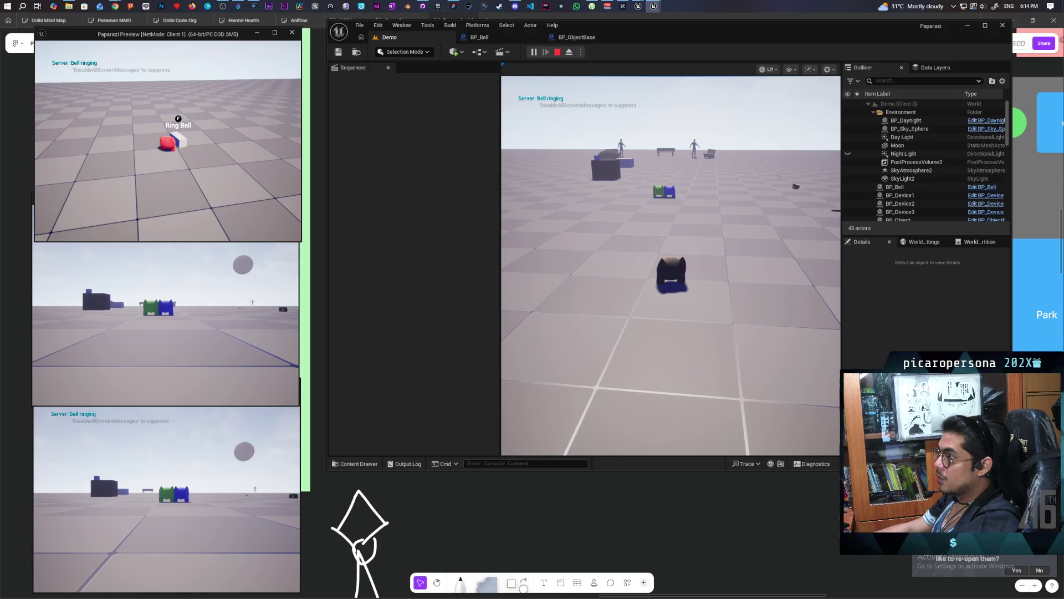
key("Escape")
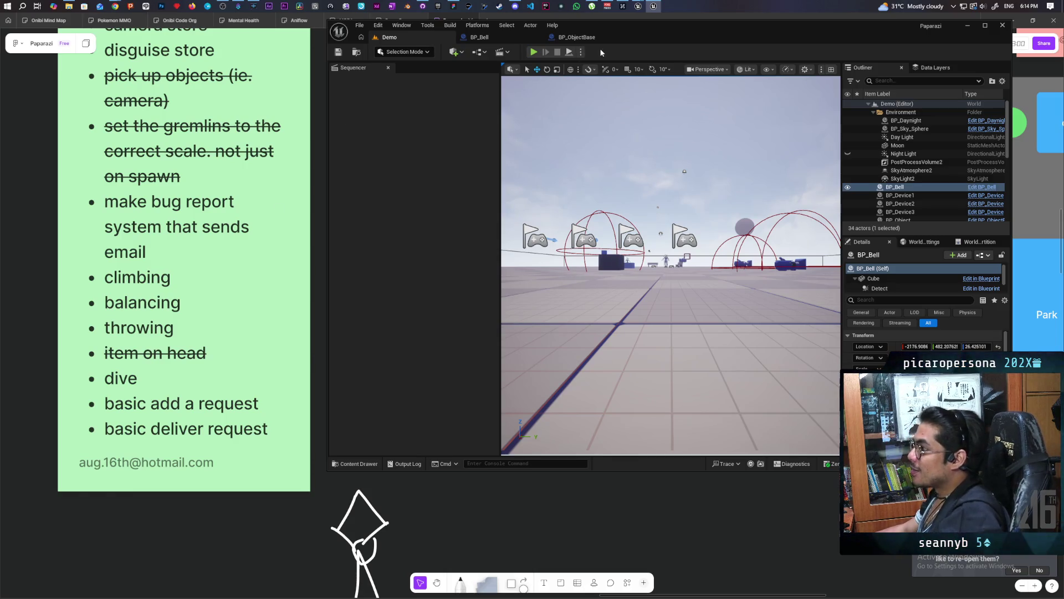
Turn off Simulate Physics and the Mass (kg) override on BP_Bell's Cube component
left_click(478, 38)
left_click(372, 103)
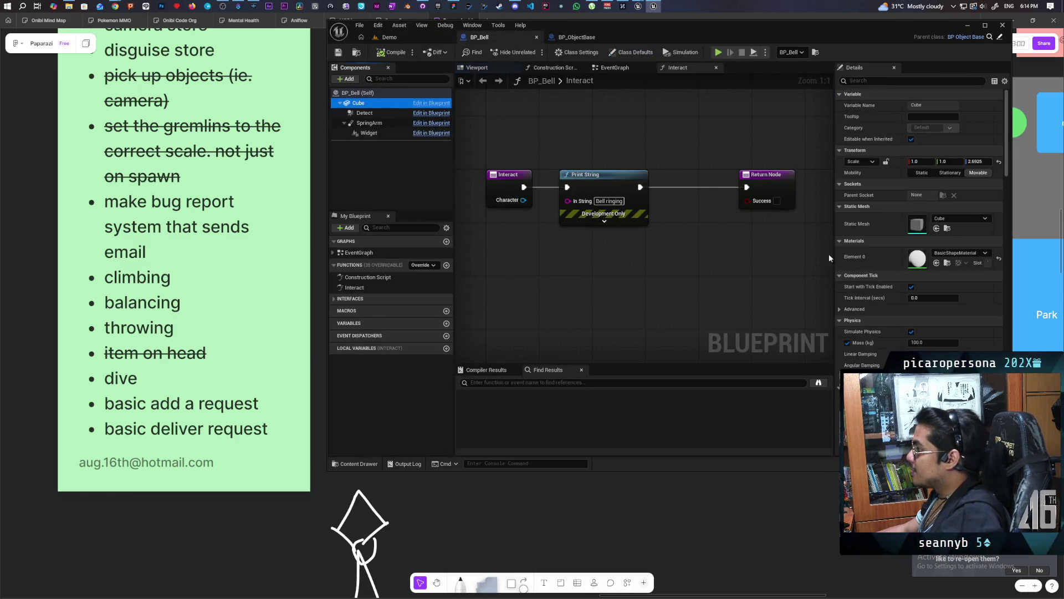
left_click(911, 331)
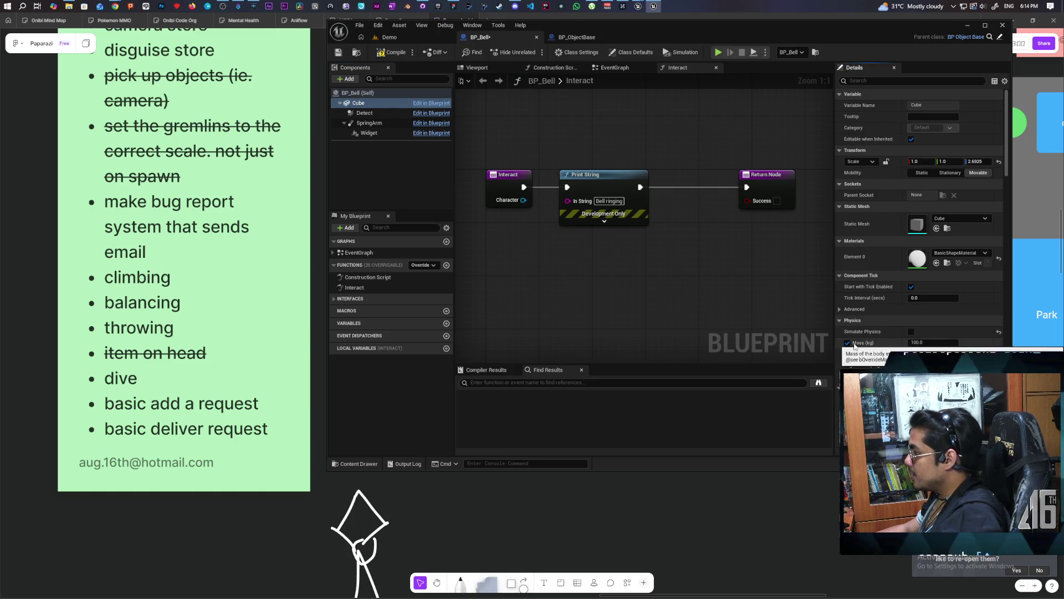
left_click(847, 344)
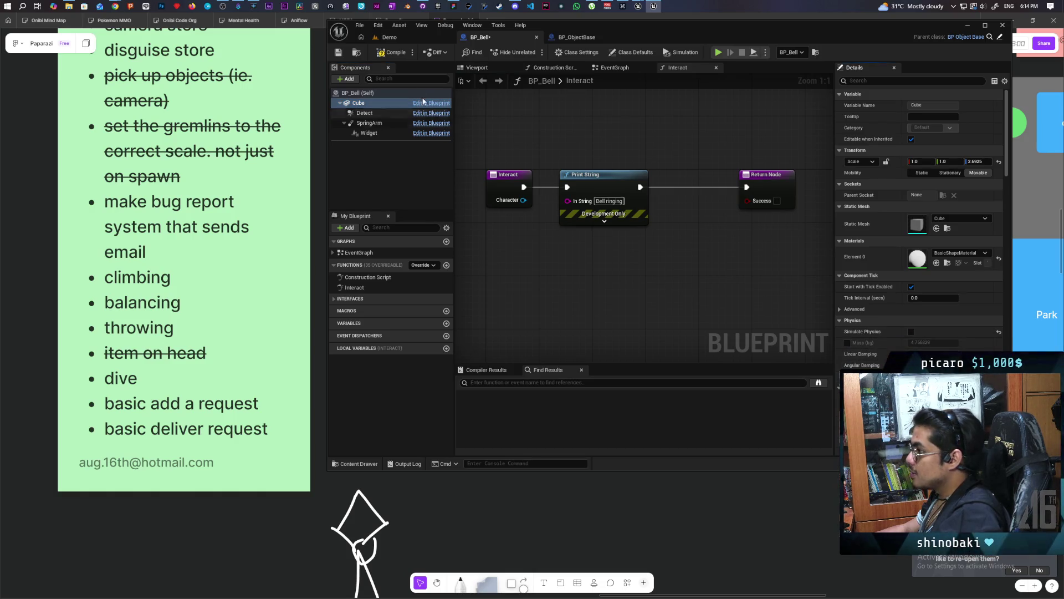
left_click(383, 37)
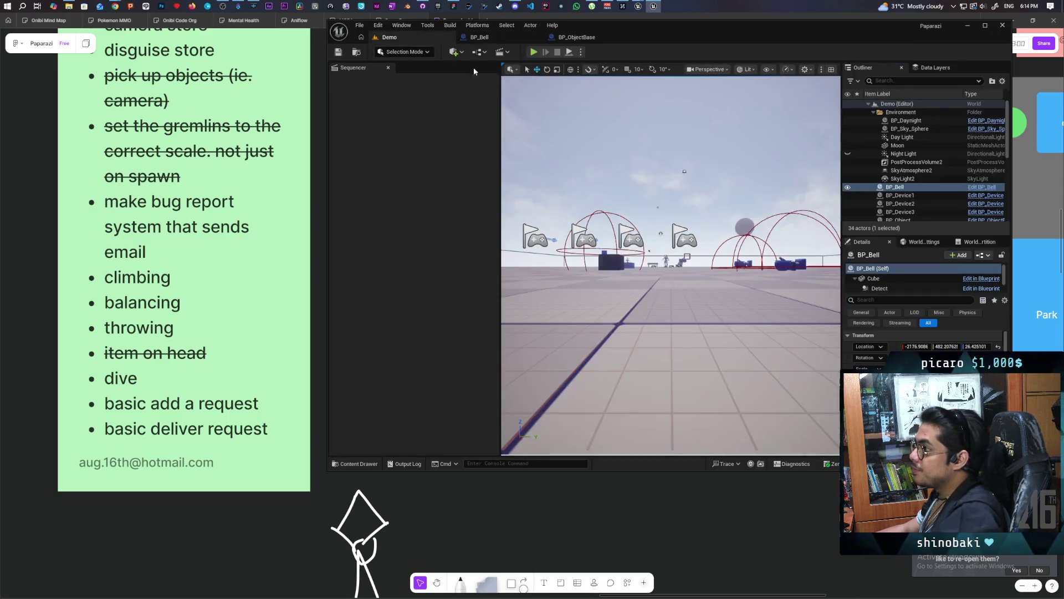
Run a three-client test, ring the bell from Client 1, and check the Ring Bell prompt and messages
key("alt+p")
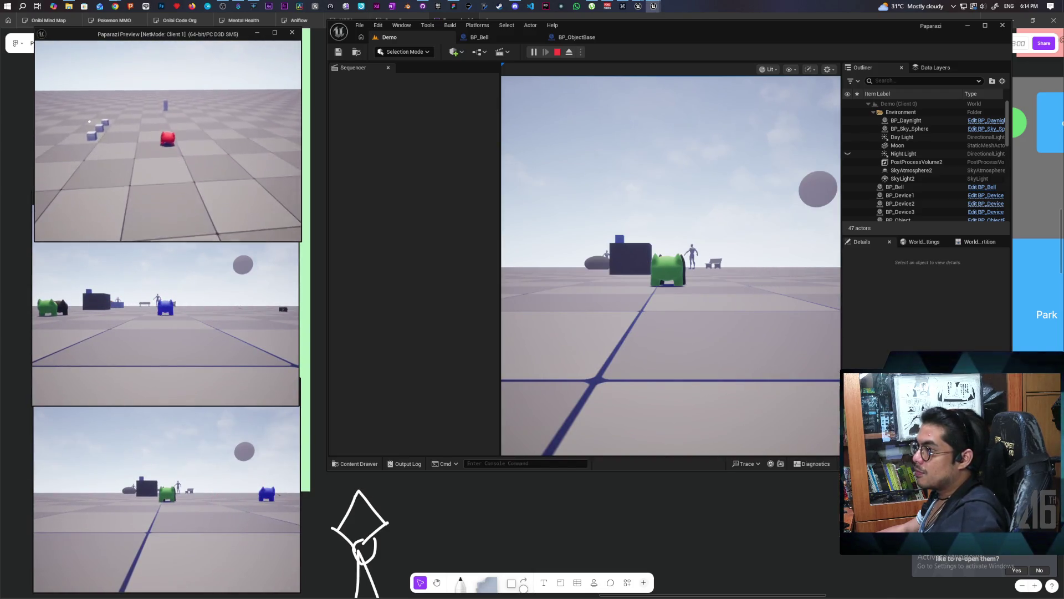
key("w")
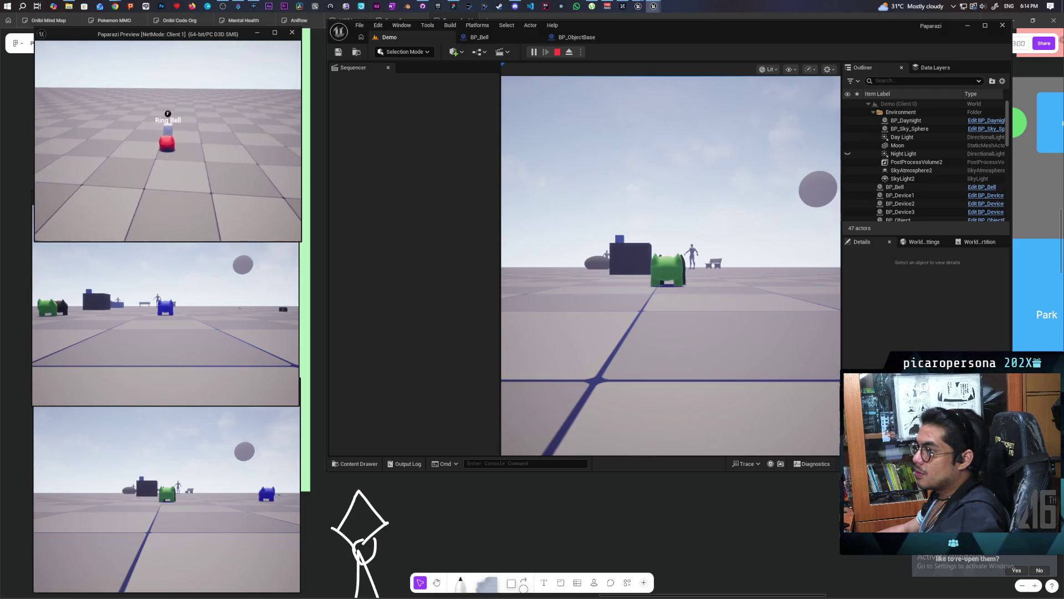
key("f")
key("f")
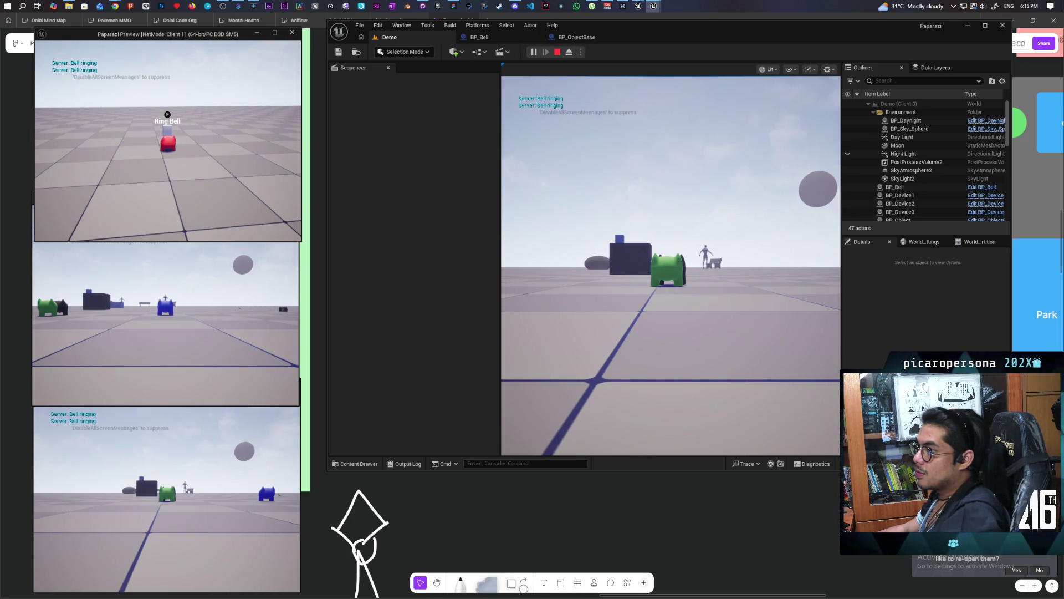
key("s")
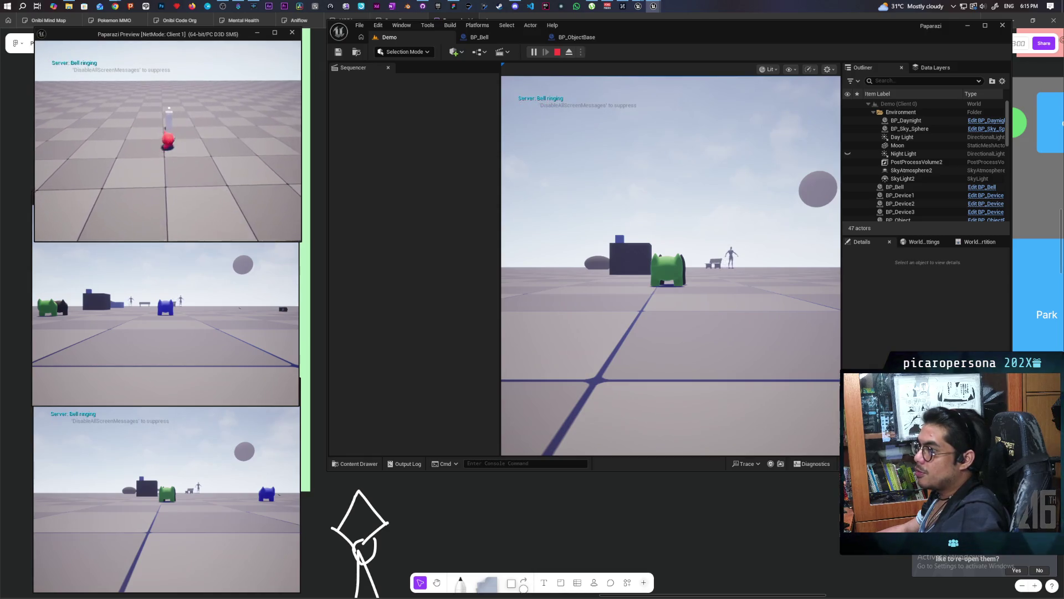
key("w")
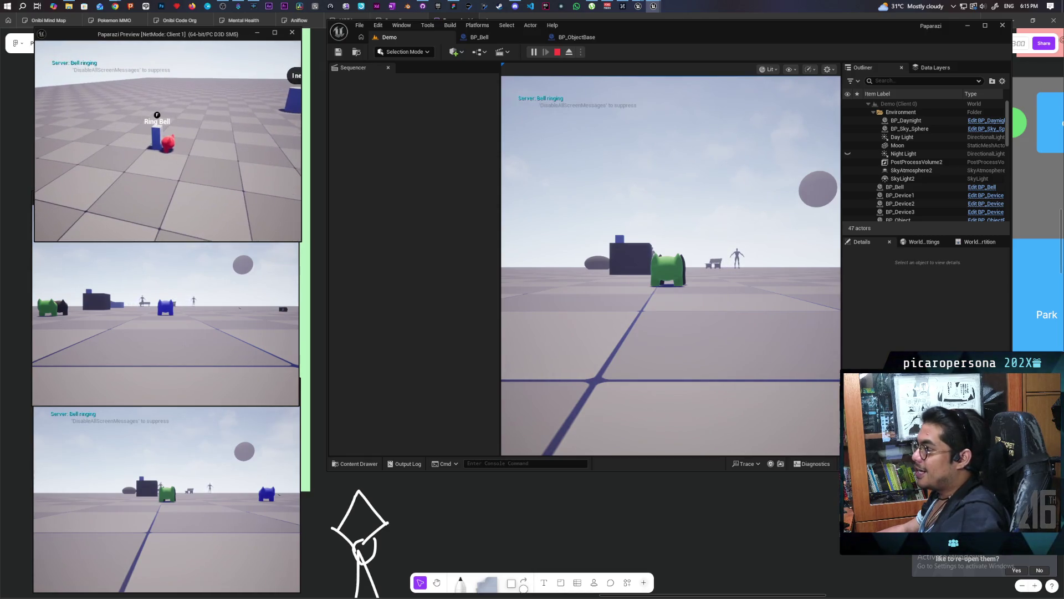
key("s")
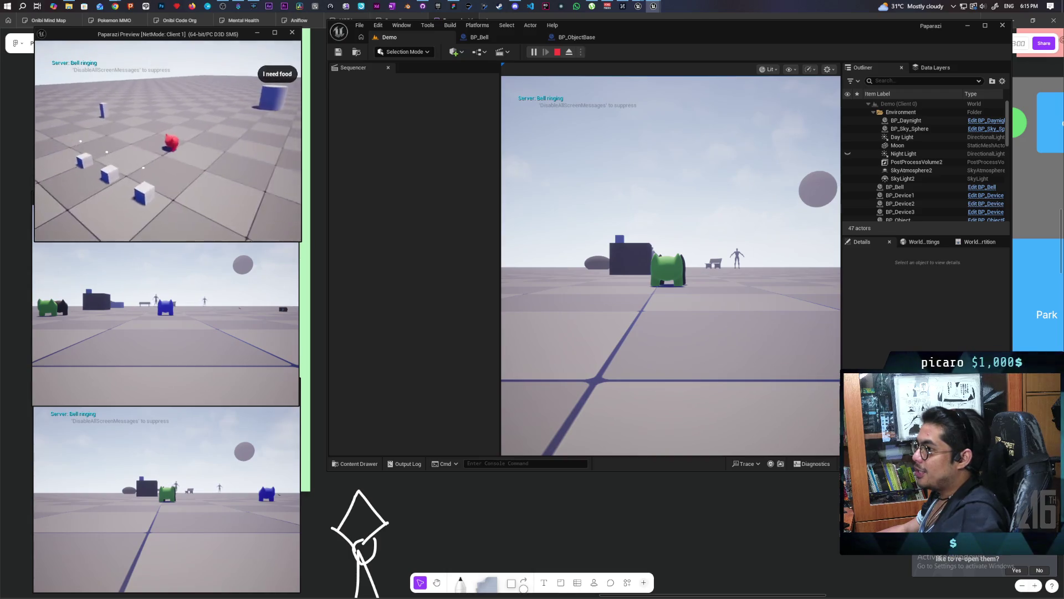
key("s")
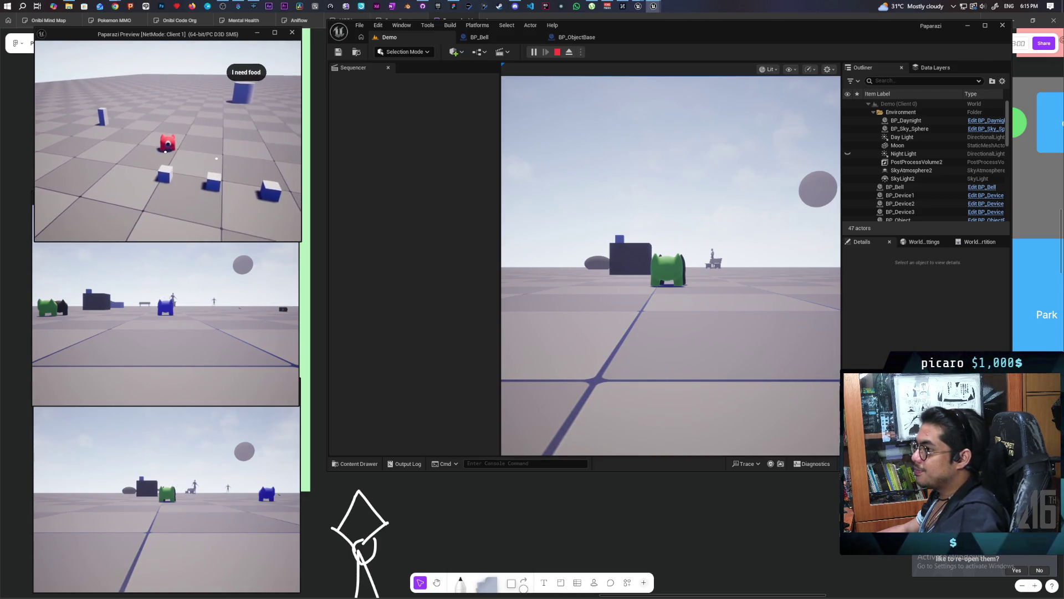
key("Escape")
Move the viewport camera around BP_Bell's surroundings to survey the Demo level
left_click_drag(671, 266, 575, 226)
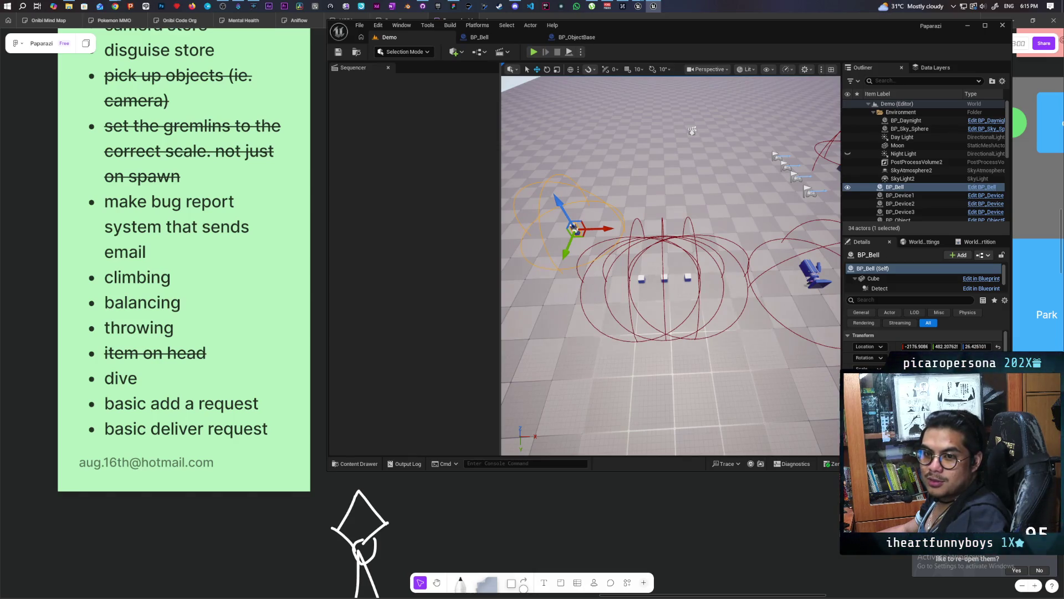
left_click_drag(574, 227, 614, 223)
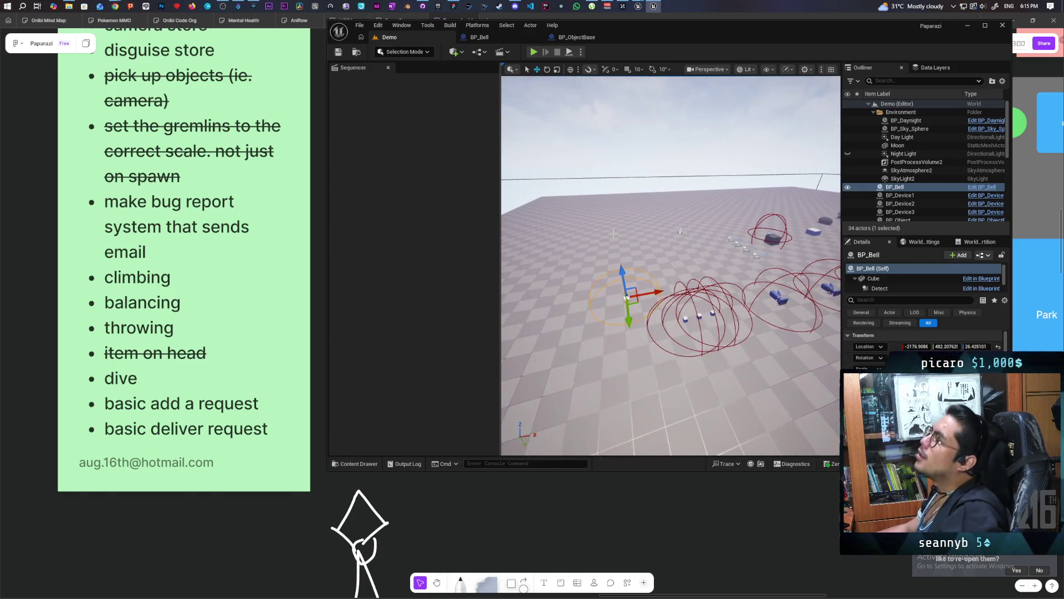
mouse_move(614, 224)
left_mouse_down()
mouse_move(646, 230)
mouse_move(575, 279)
left_mouse_up()
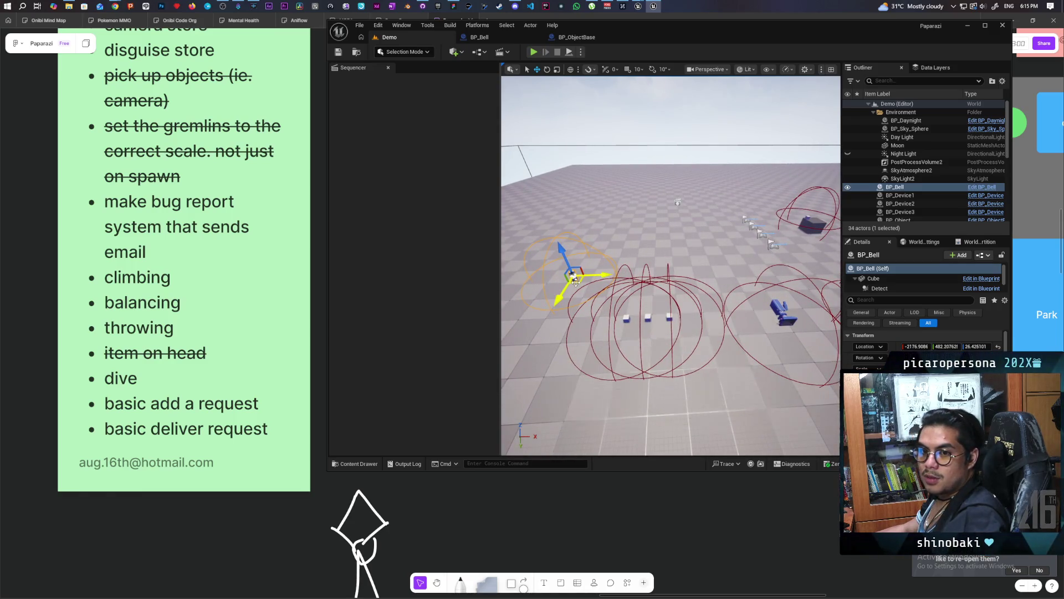
mouse_move(572, 273)
left_mouse_down()
mouse_move(600, 266)
mouse_move(558, 281)
mouse_move(551, 309)
mouse_move(580, 299)
mouse_move(711, 322)
left_mouse_up()
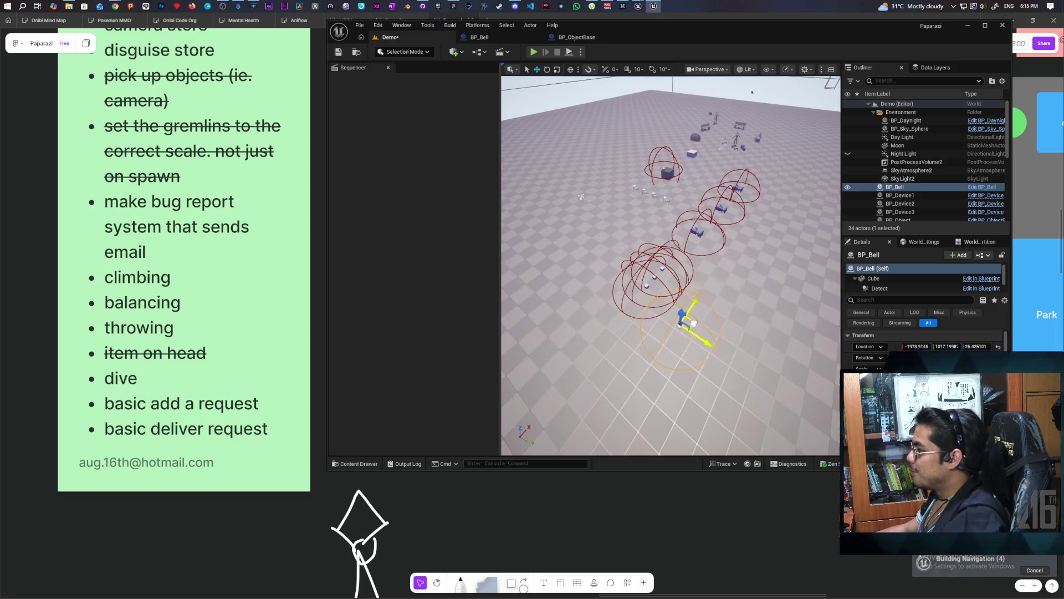
Frame BP_Bell, save the Demo level, and start the multiplayer play test
key("f")
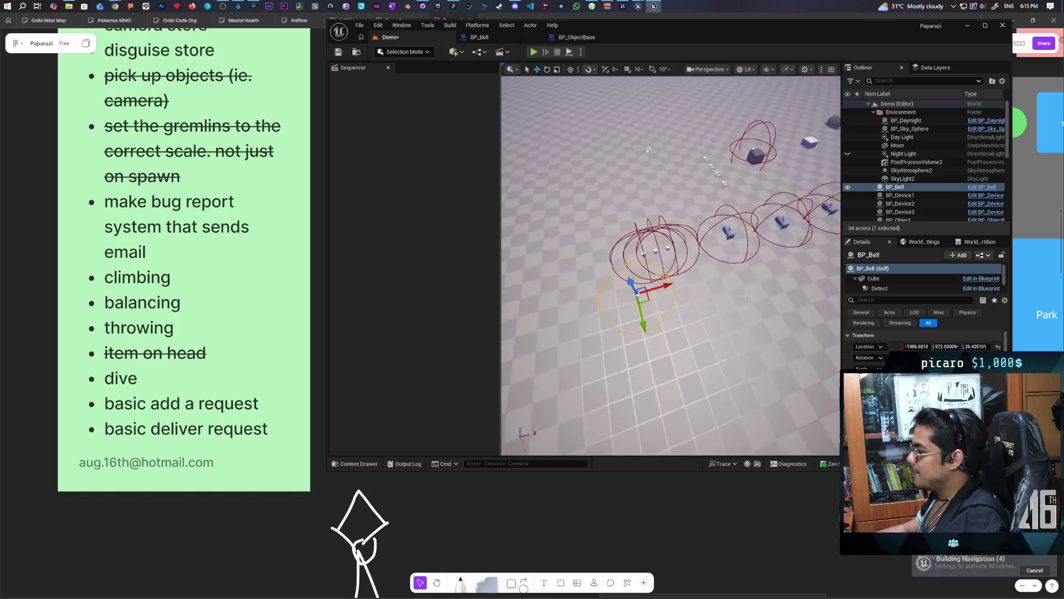
key("ctrl+s")
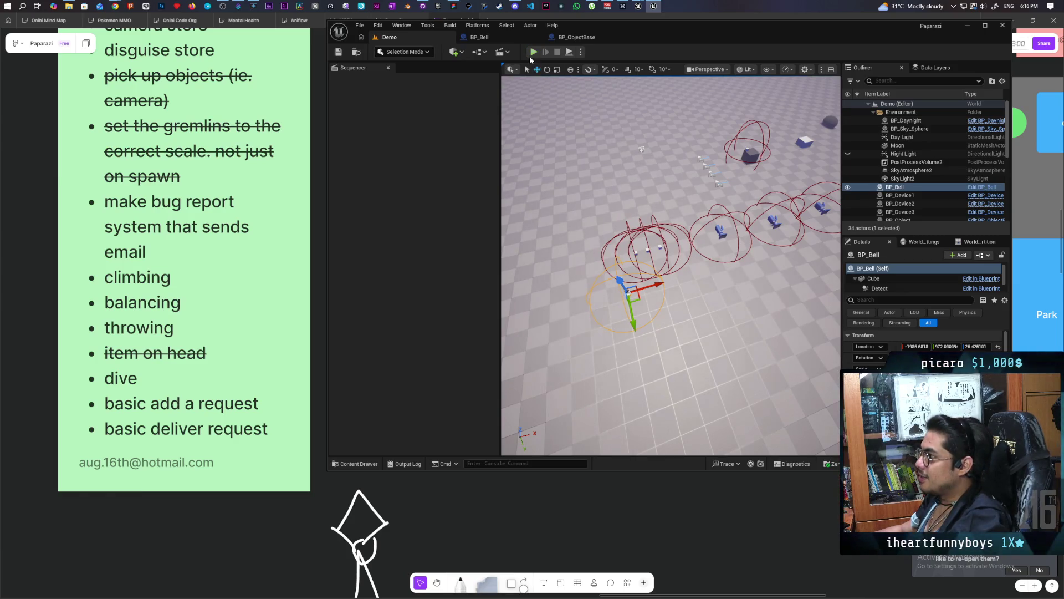
left_click(532, 53)
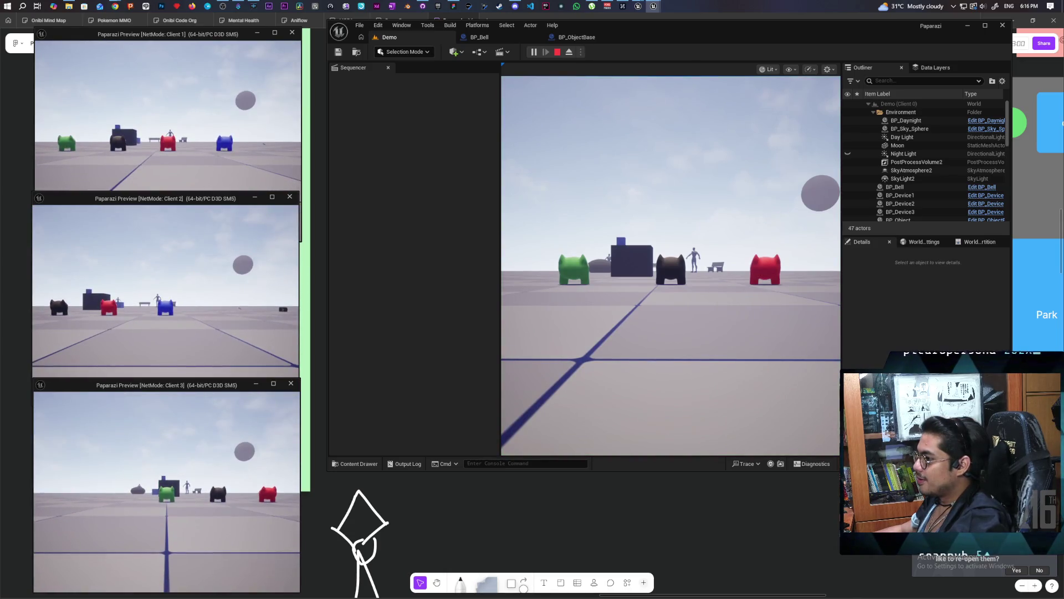
Give the main game view of the three-client play test input focus
left_click(511, 353)
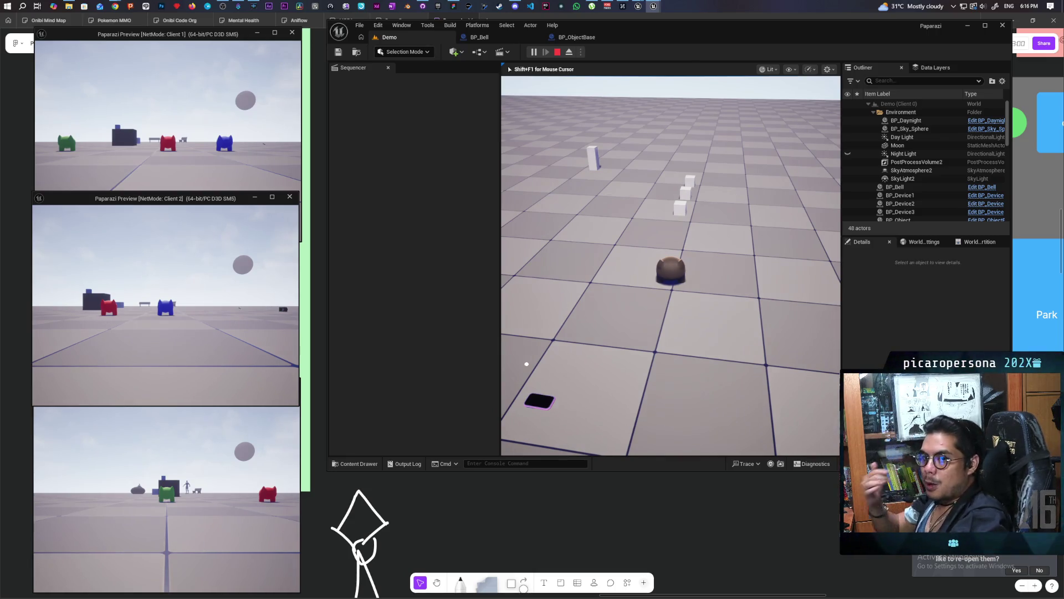
Walk the pawn to the blue 'I need food' cylinder, then on toward the bell post
key("w")
key("w")
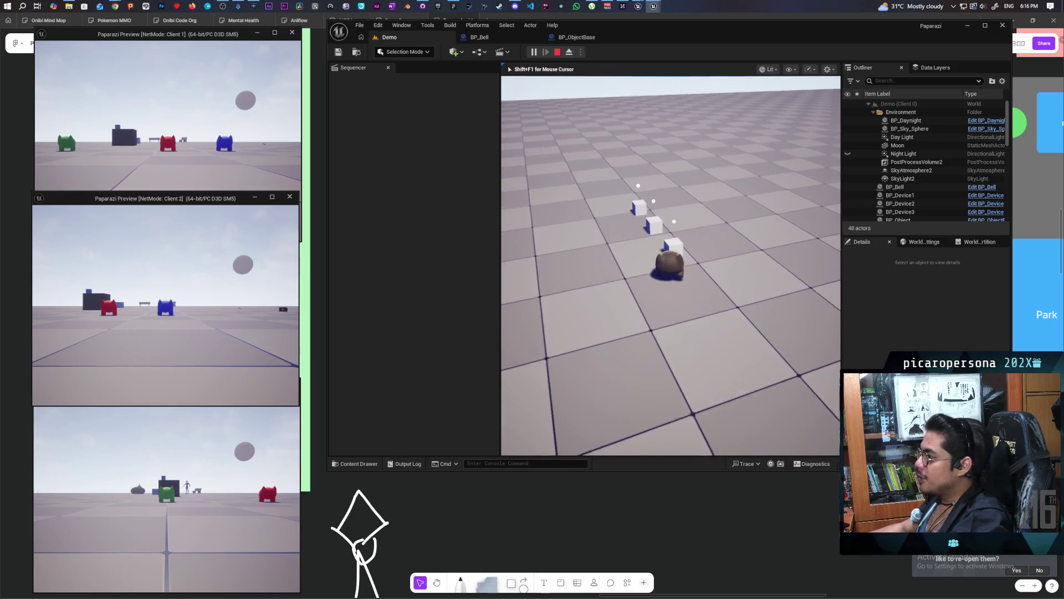
key("w")
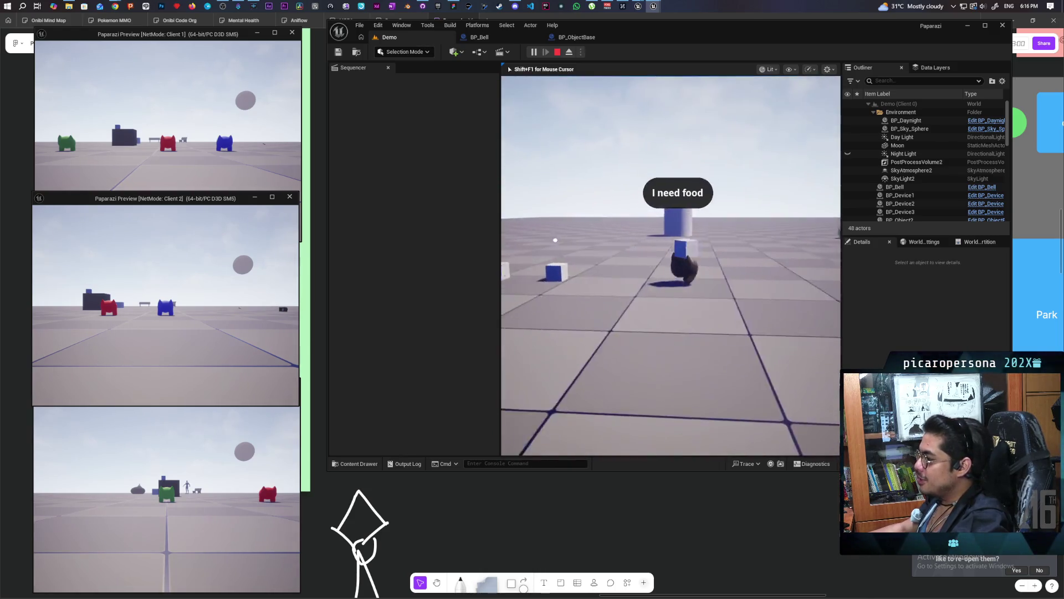
key("w")
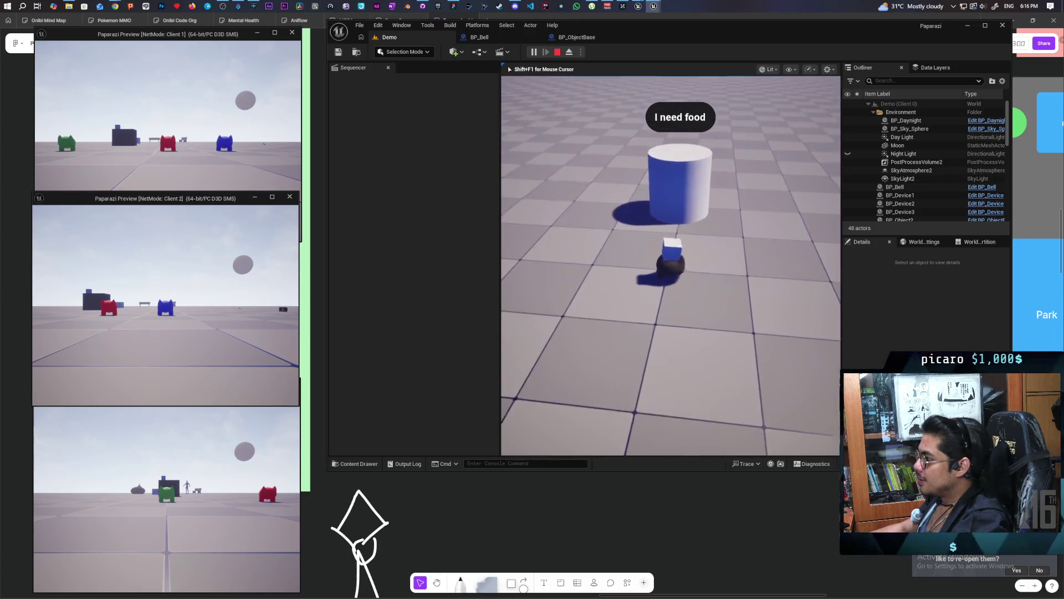
key("w")
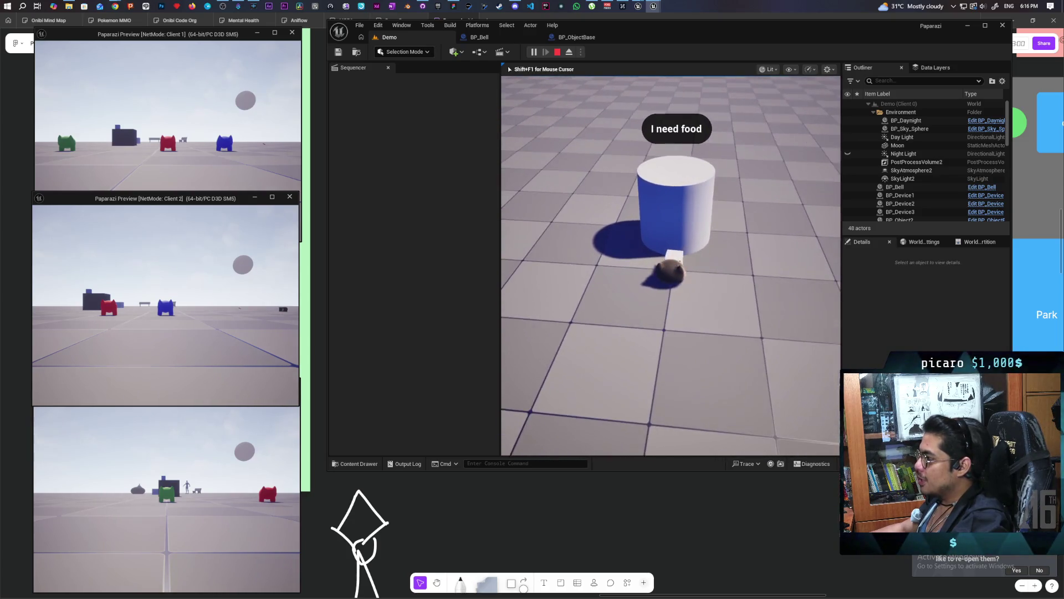
key("s")
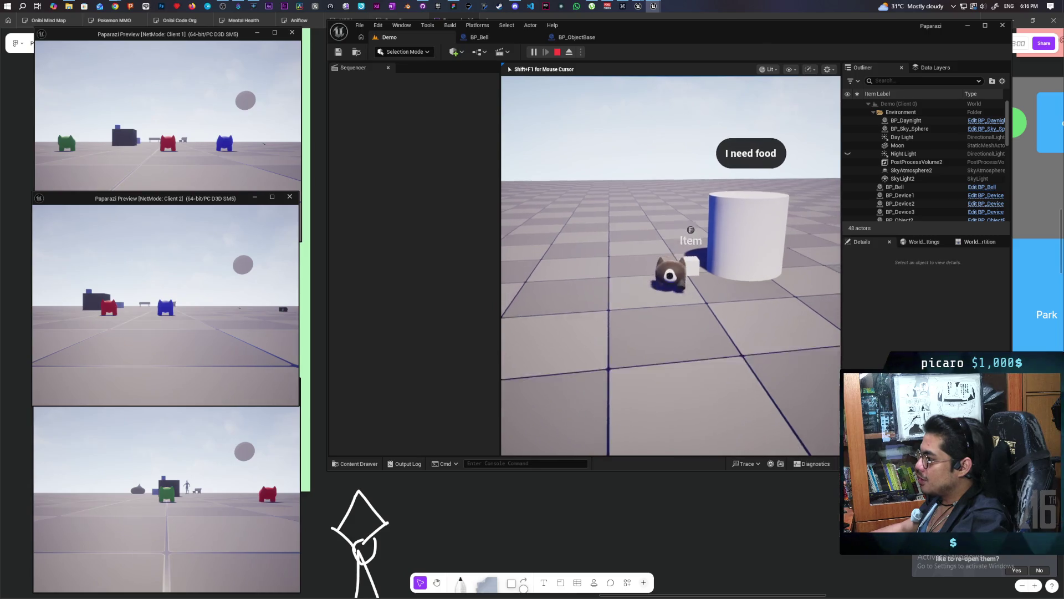
key("w")
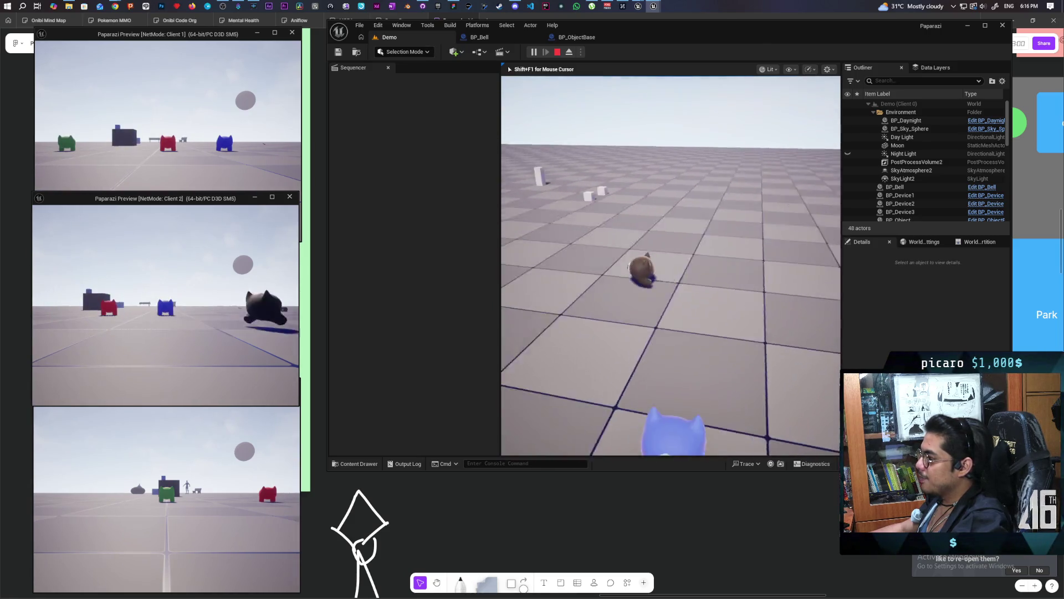
key("w")
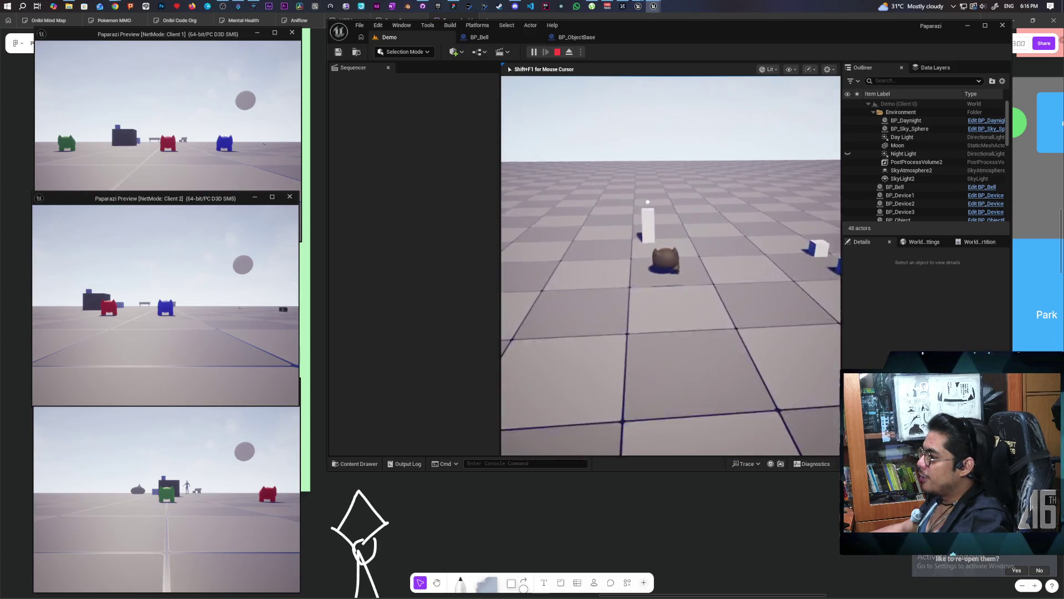
key("f")
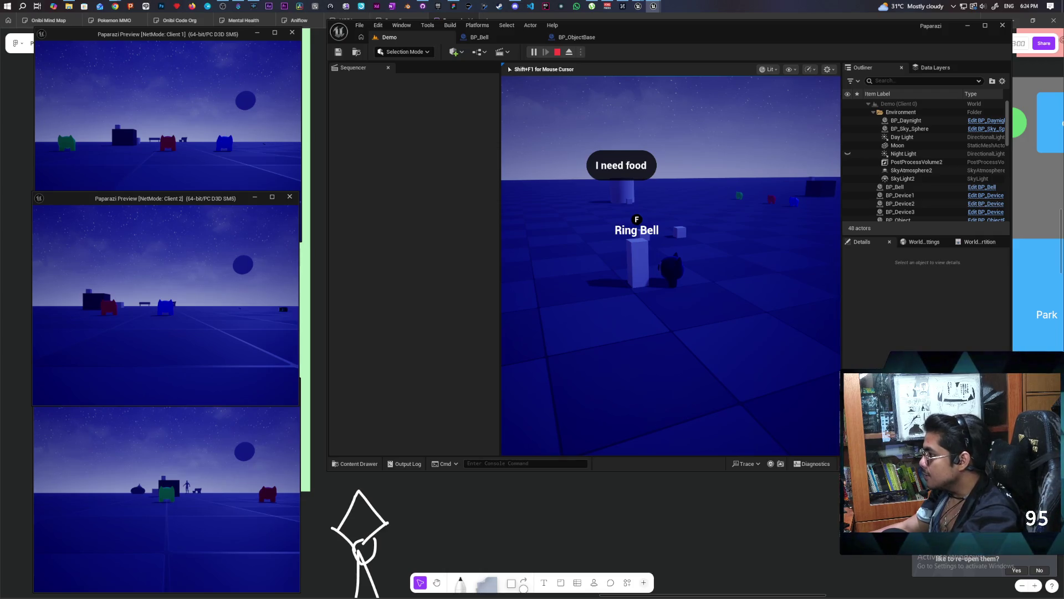
Walk up to BP_Bell's Ring Bell prompt and ring it for all clients
key("d")
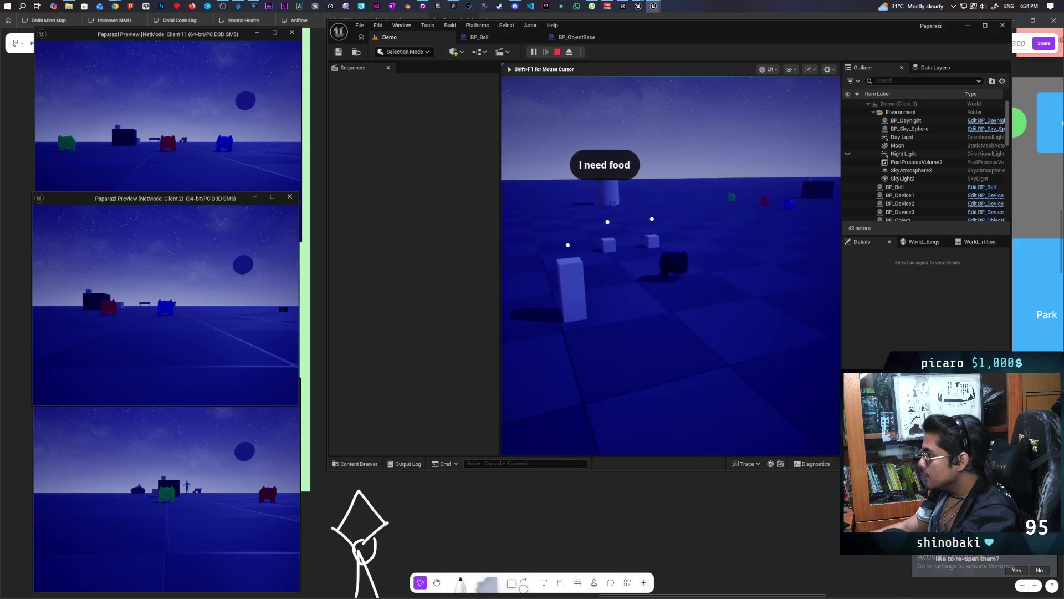
key("w")
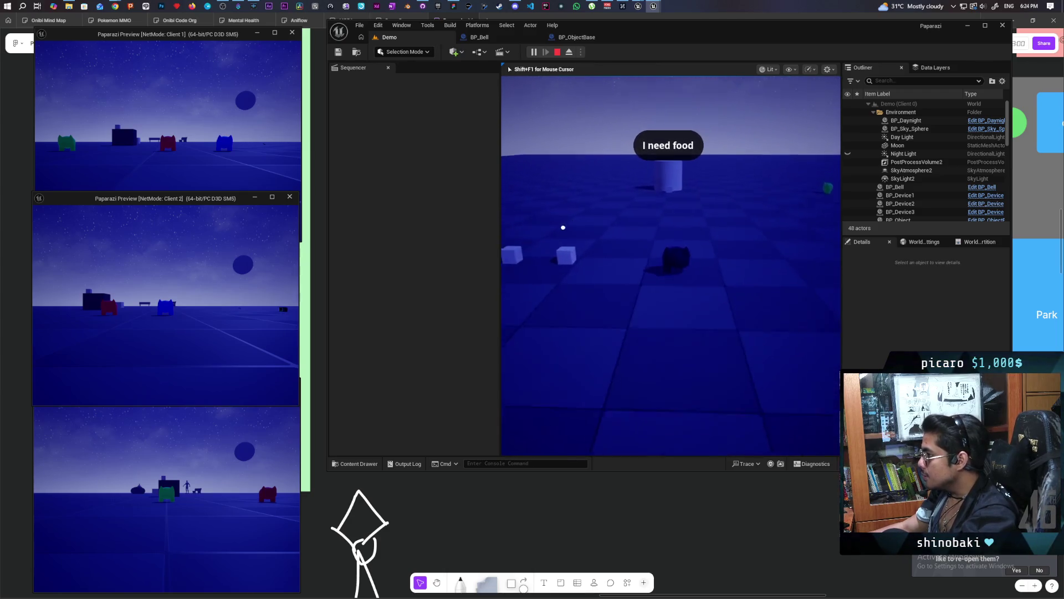
key("w")
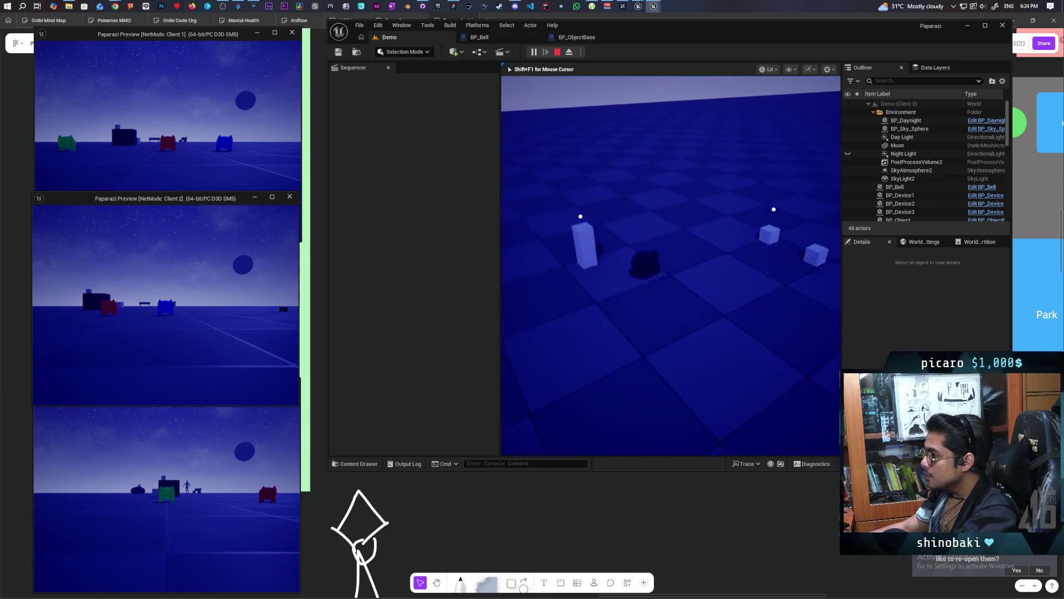
key("d")
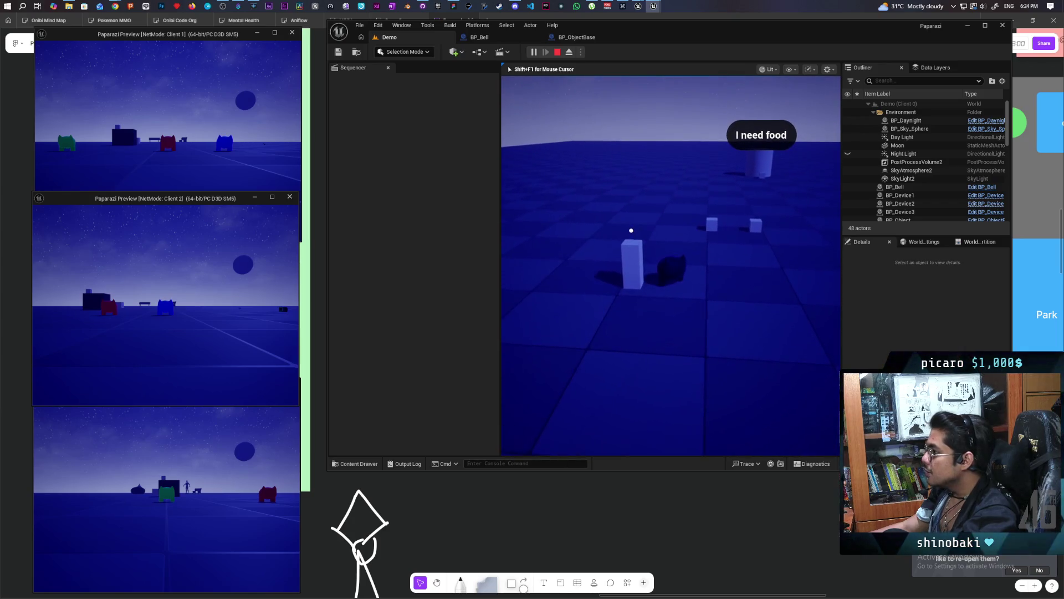
key("f")
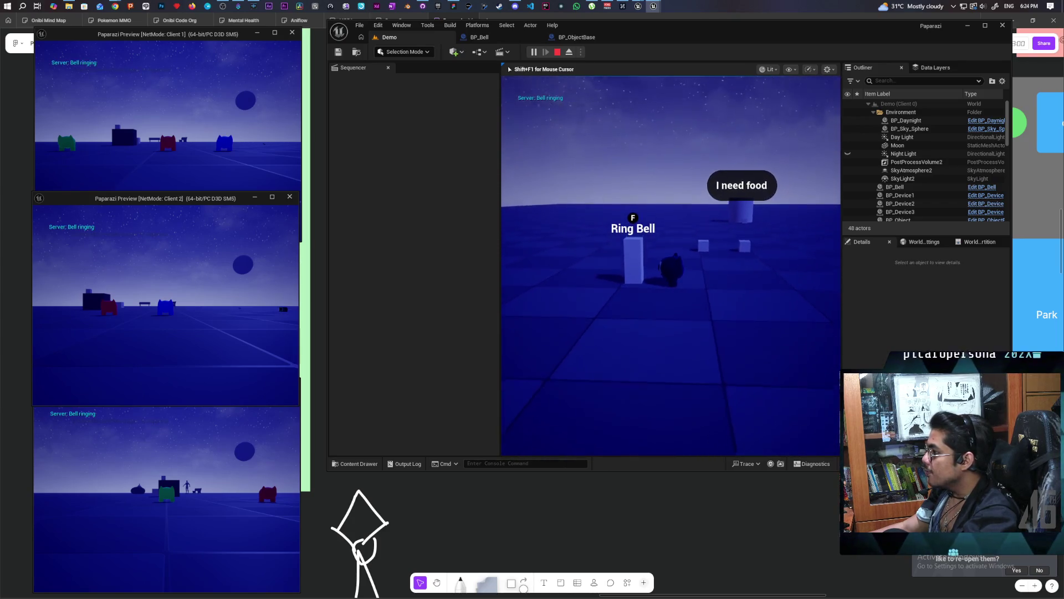
Step back from the bell pillar and ring the bell a second time
key("s")
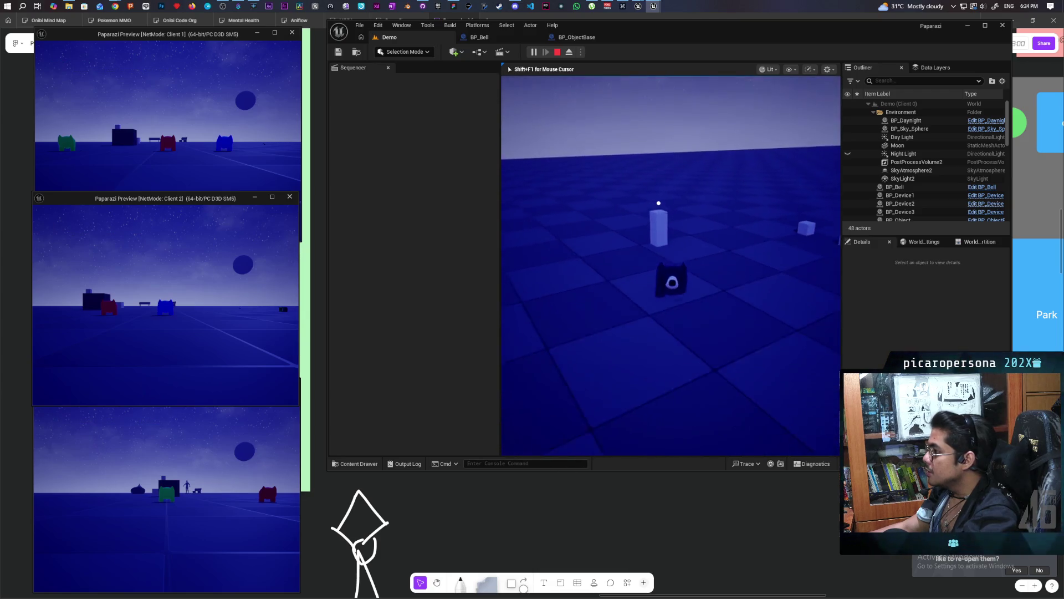
key("w")
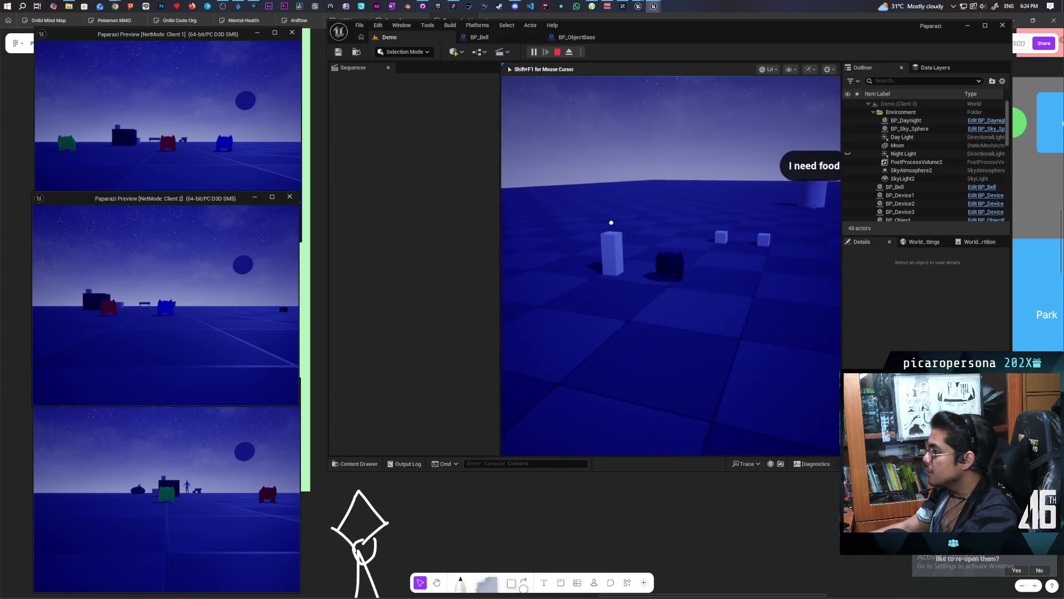
key("f")
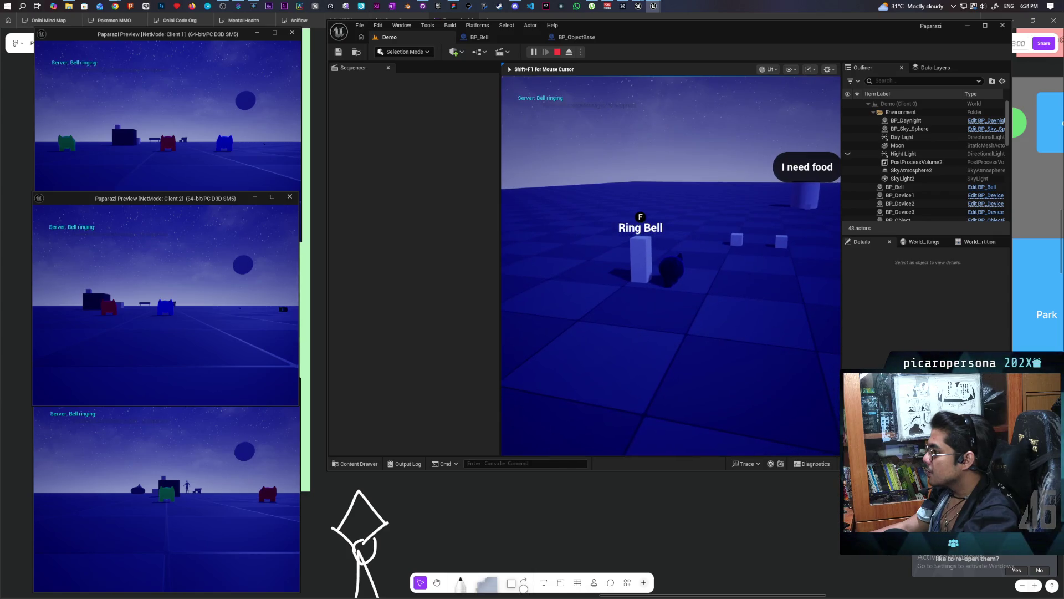
Walk around toward the small glowing cube, then stop the play session
key("w")
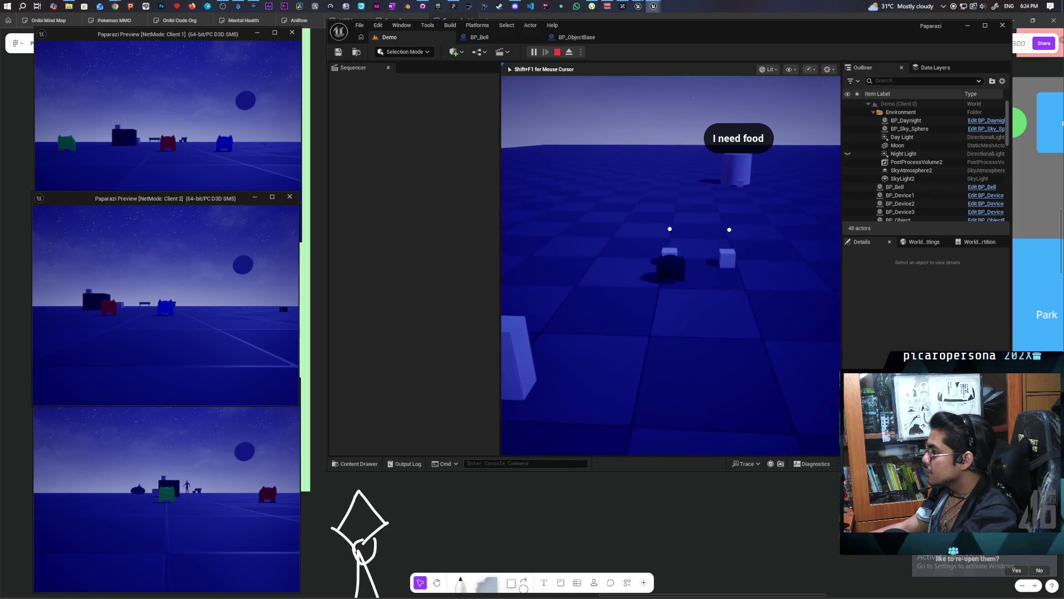
key("d")
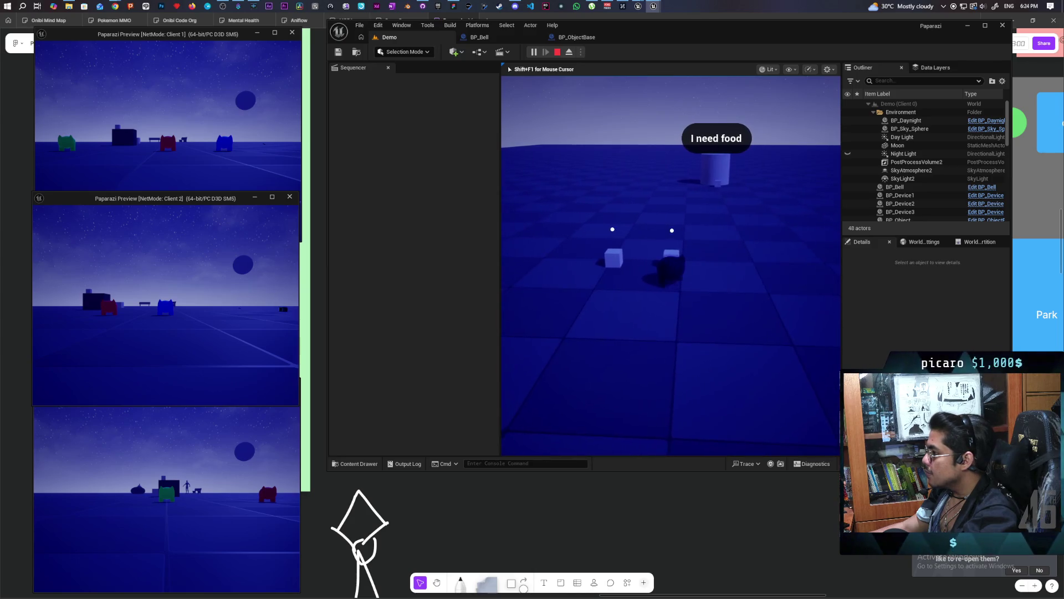
key("a")
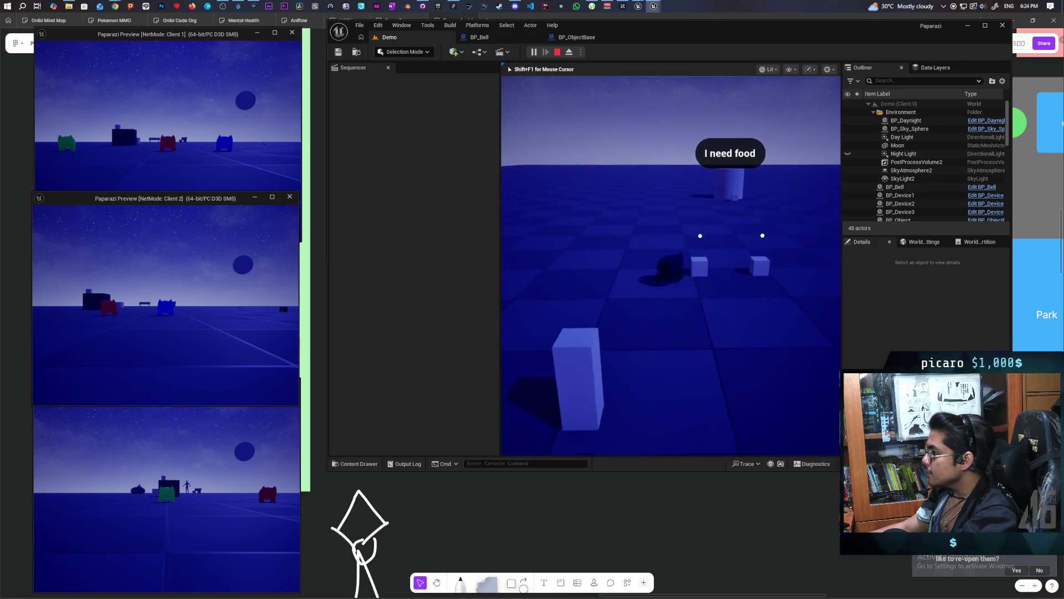
key("w")
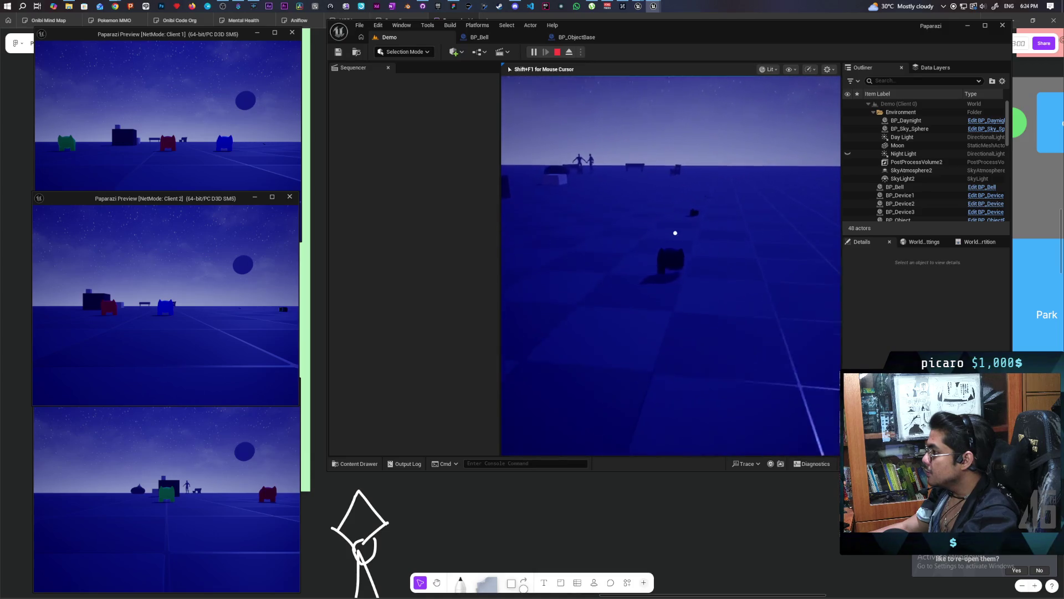
key("w")
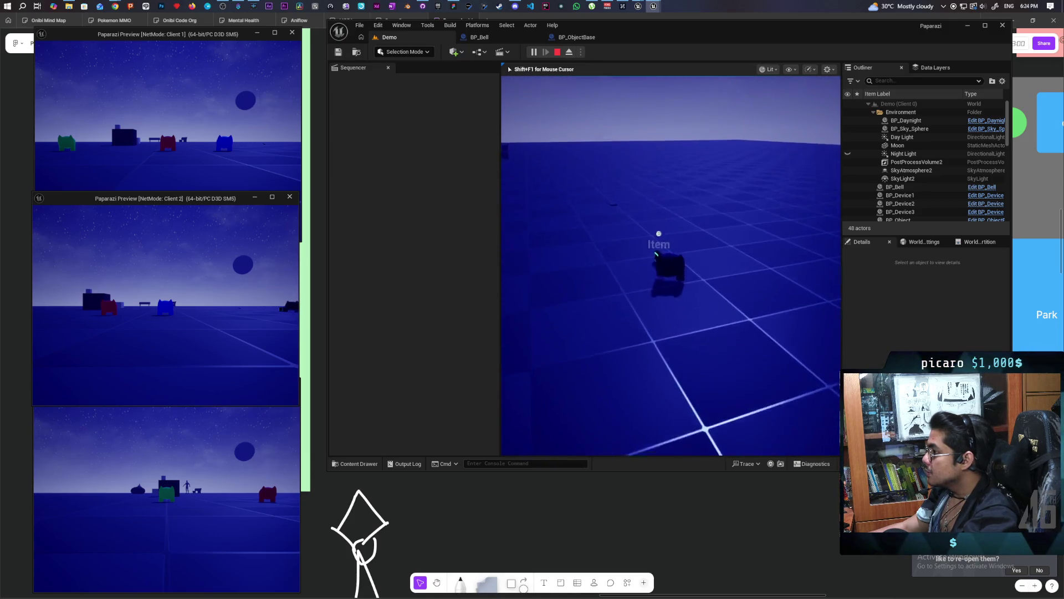
key("w")
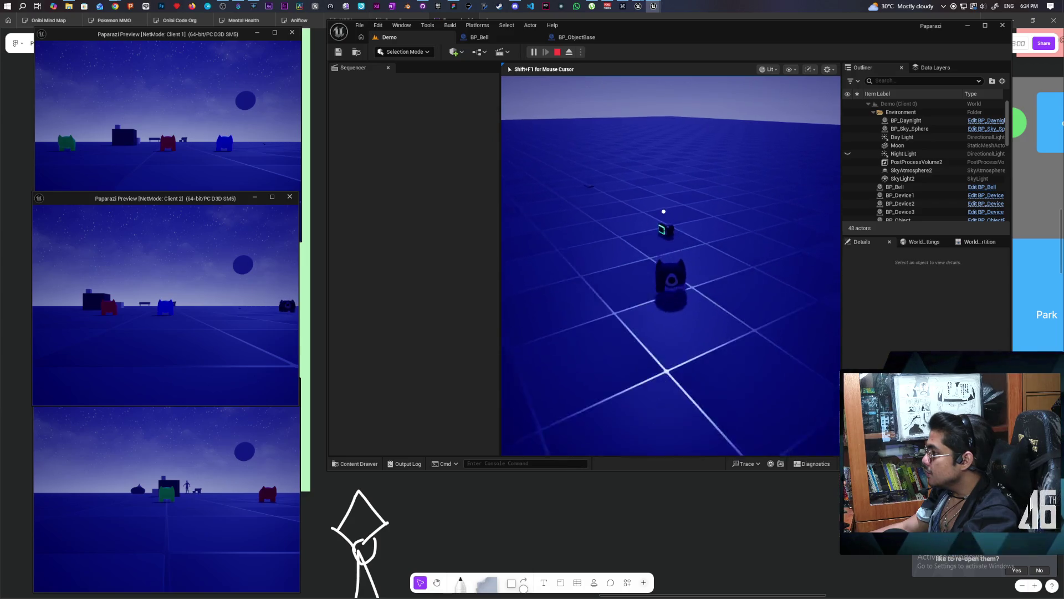
key("Escape")
Select BP_Device2, save the Demo level, and start a new session with Alt+P
key("f")
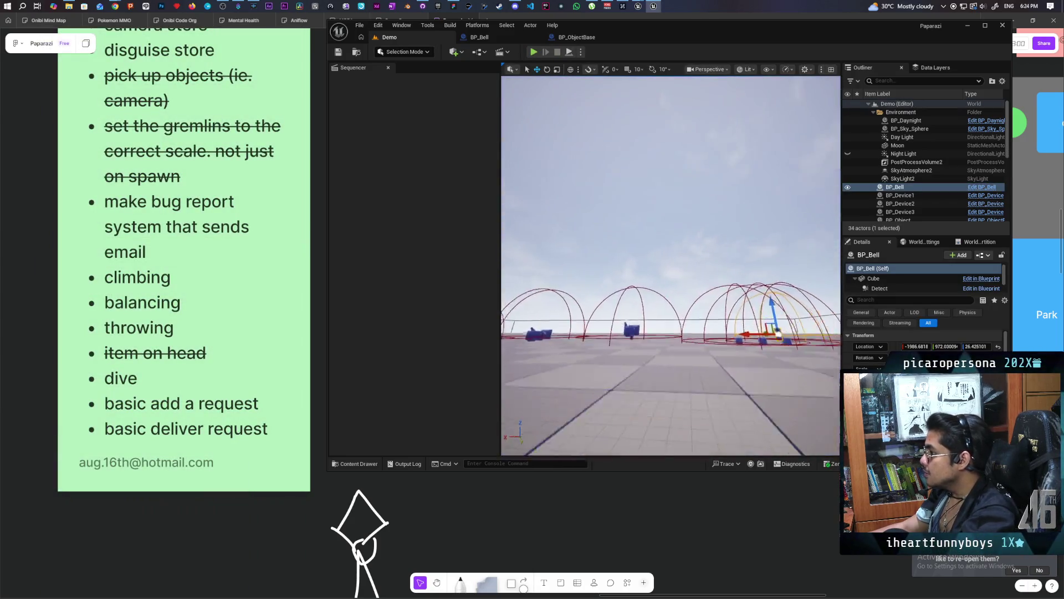
key("w")
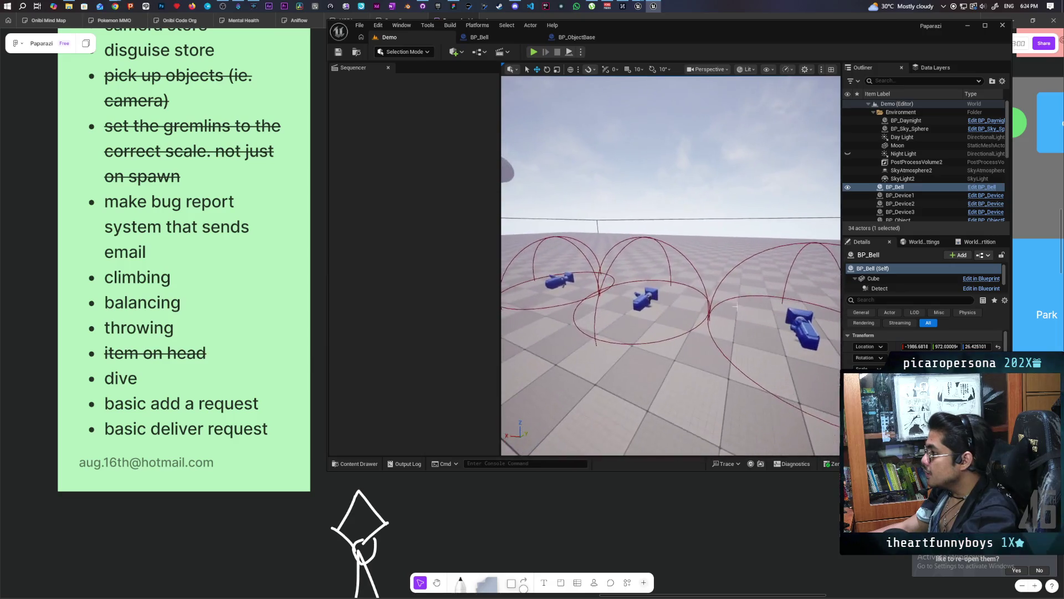
left_click(642, 304)
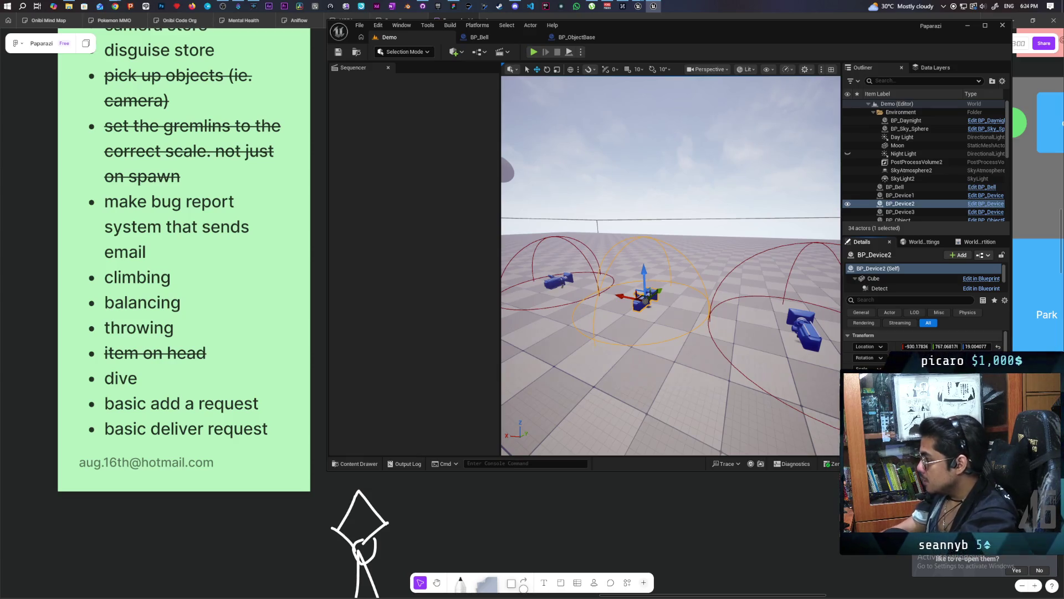
left_click(341, 53)
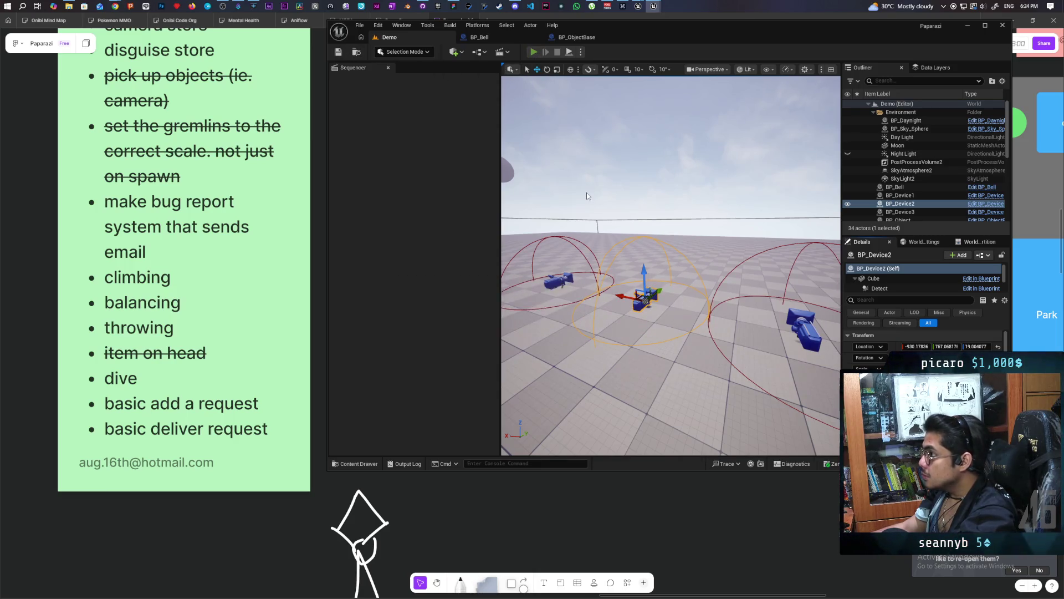
key("alt+p")
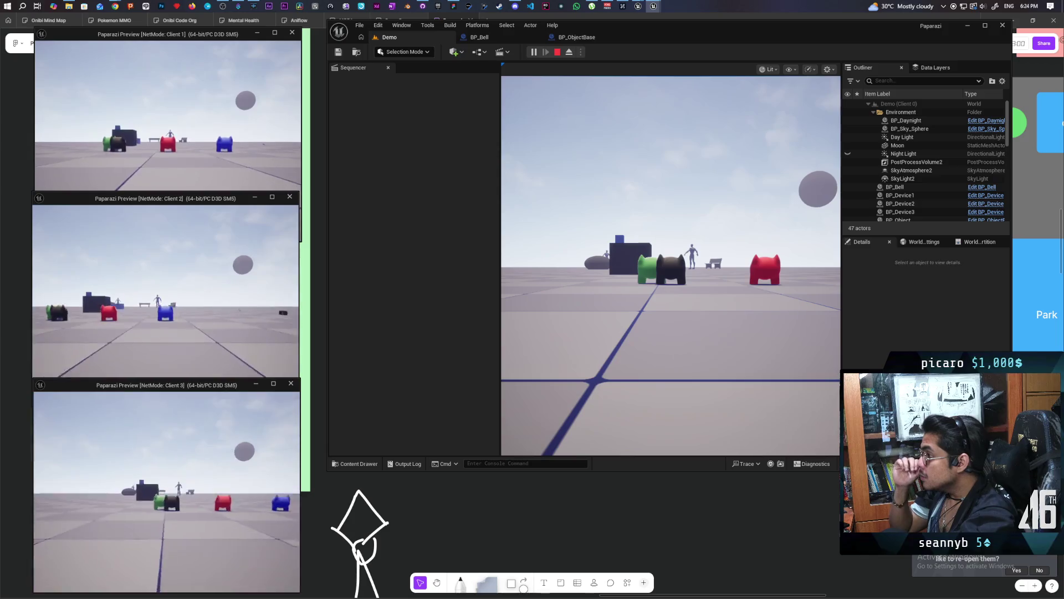
Focus the game view and walk the character to the white bell pillar's Ring Bell prompt
left_click(670, 265)
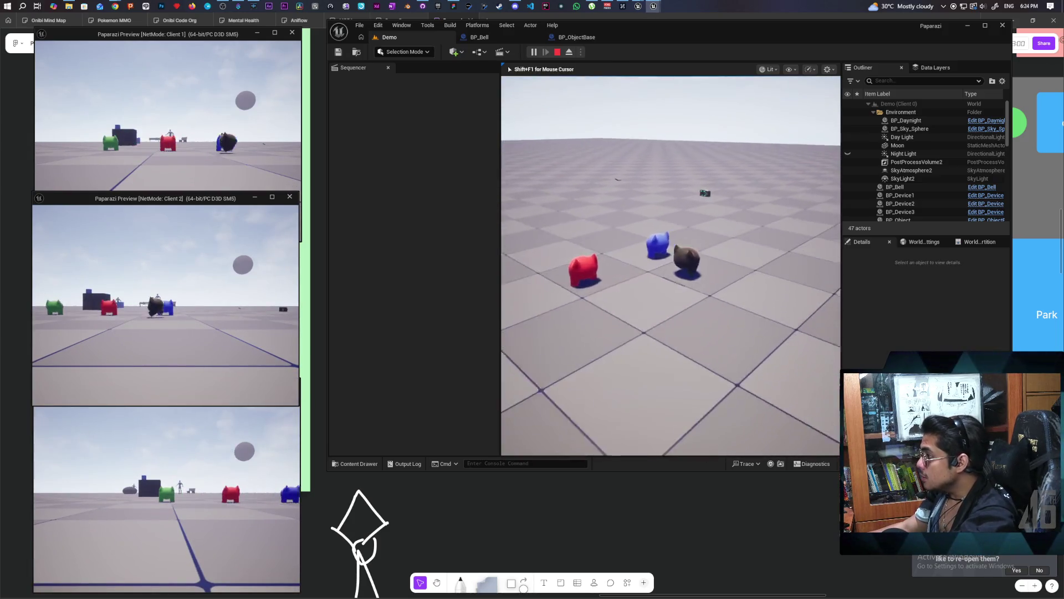
key("w")
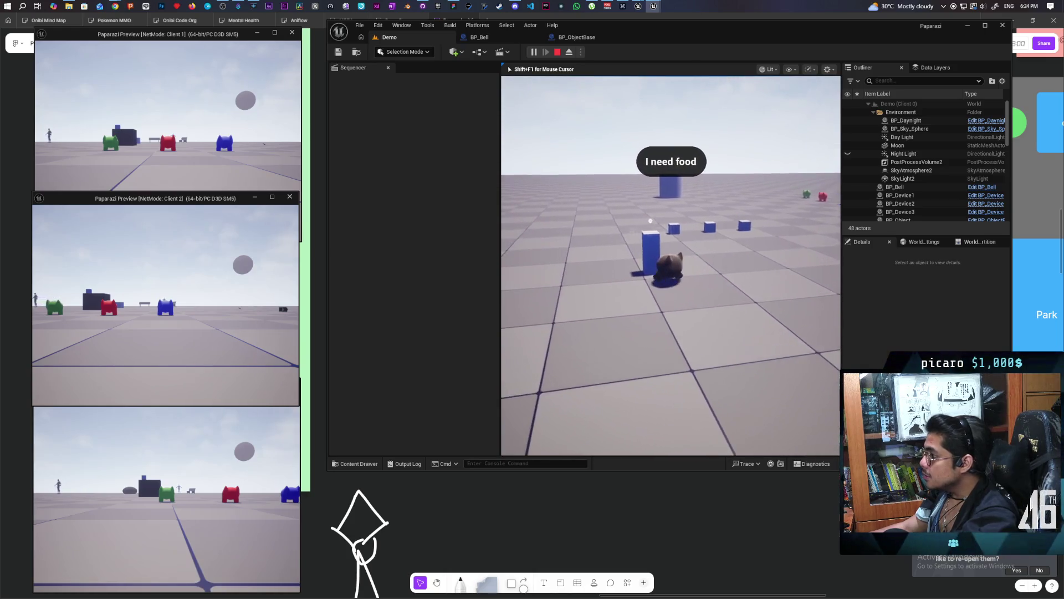
key("w")
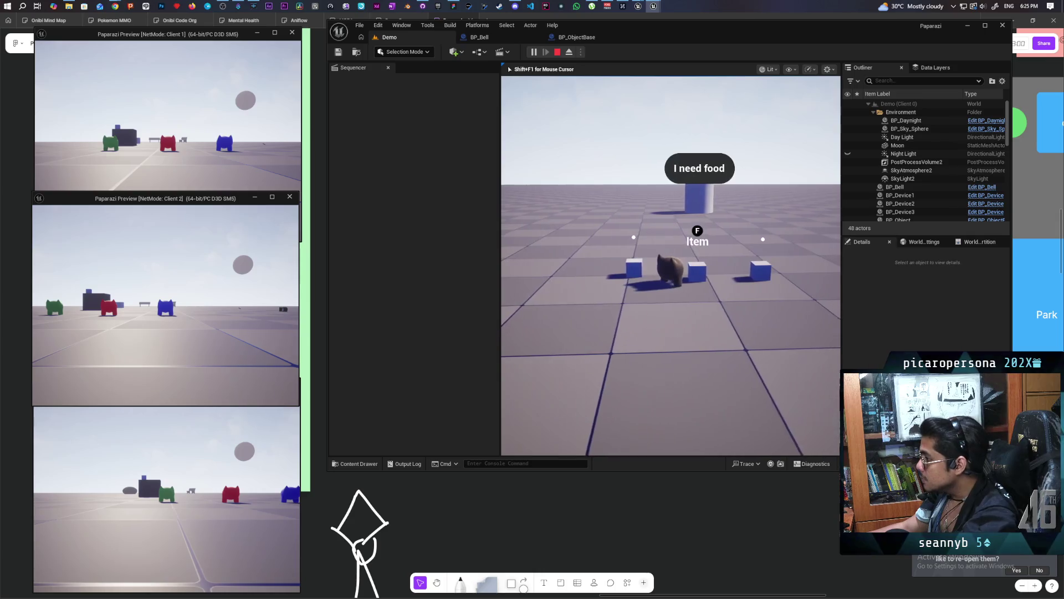
key("s")
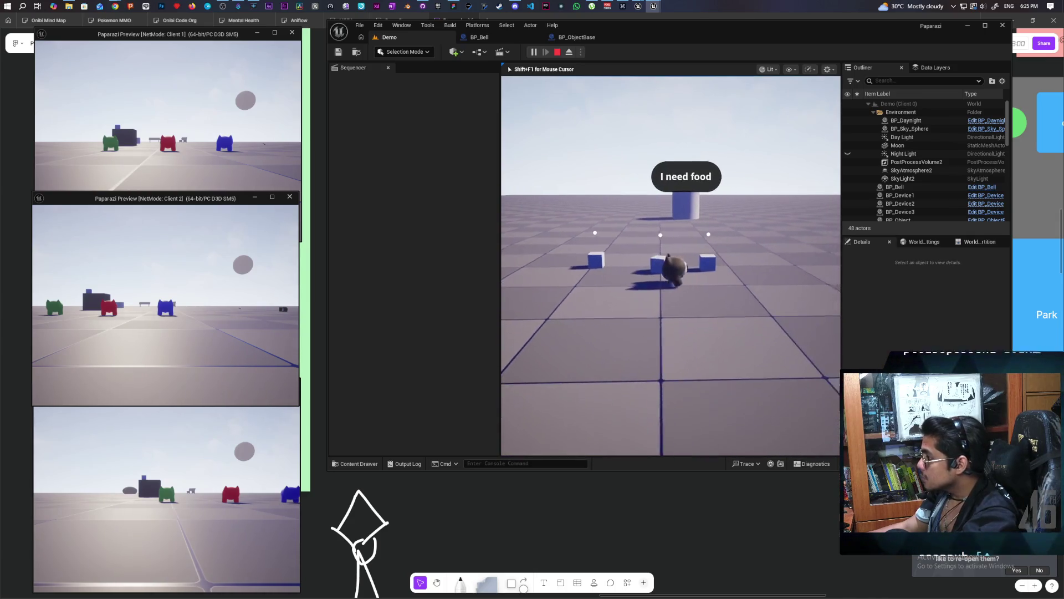
key("s")
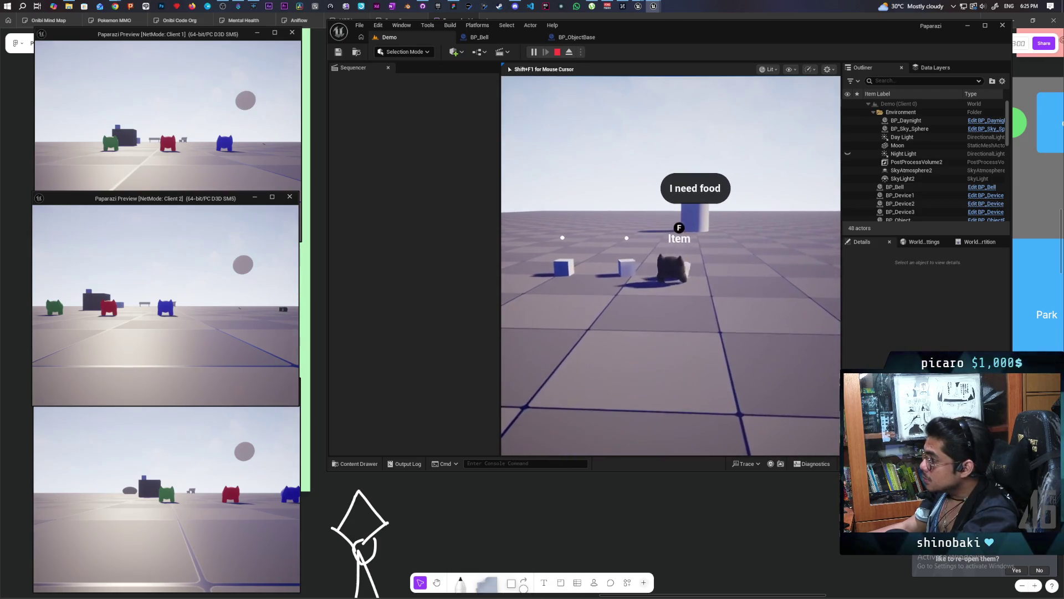
key("w")
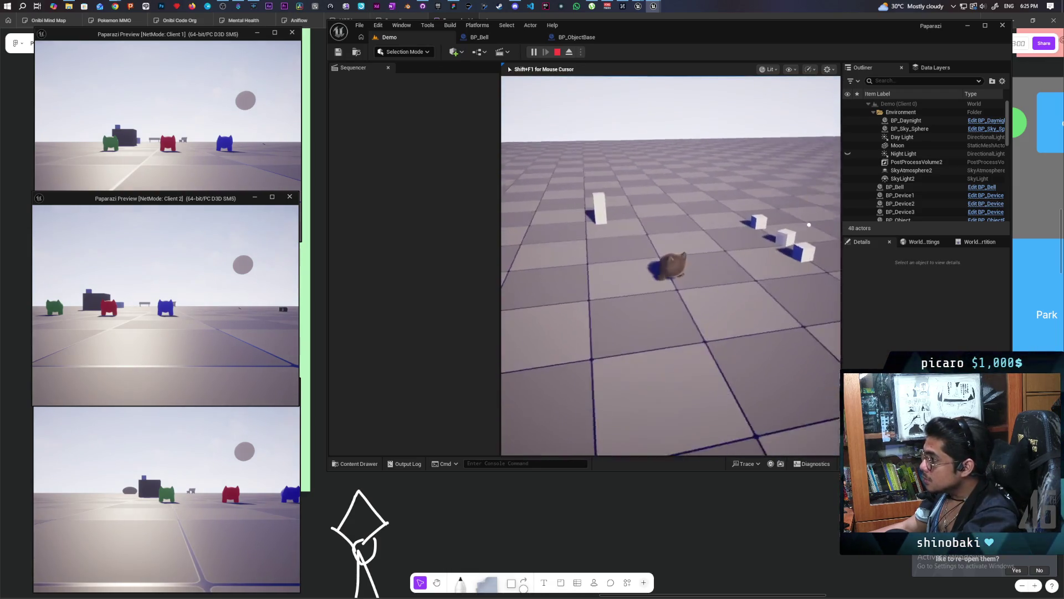
Ring the bell, then walk over to the blue food cylinder
key("f")
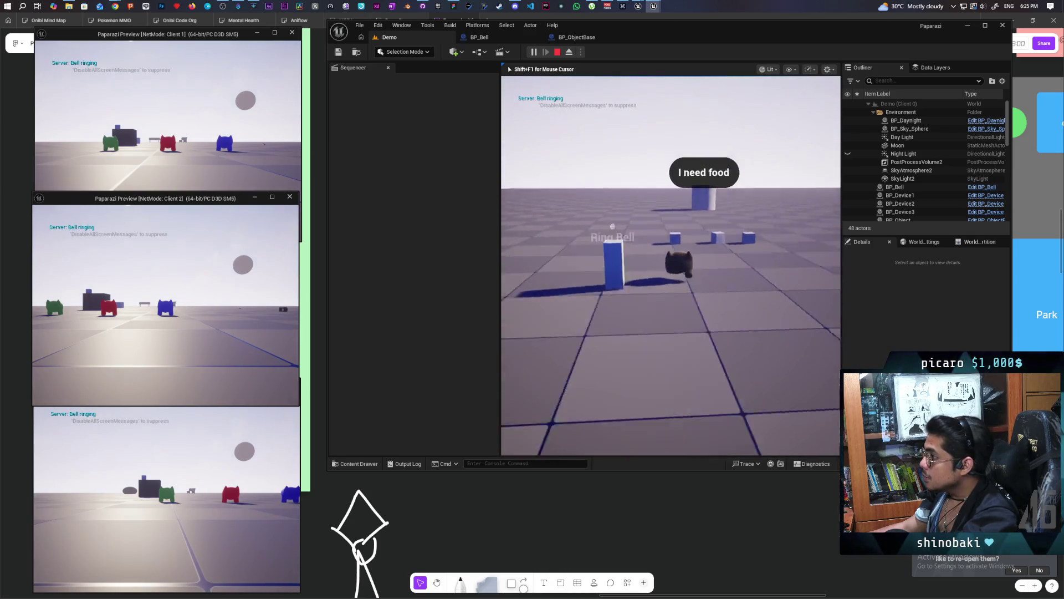
key("w")
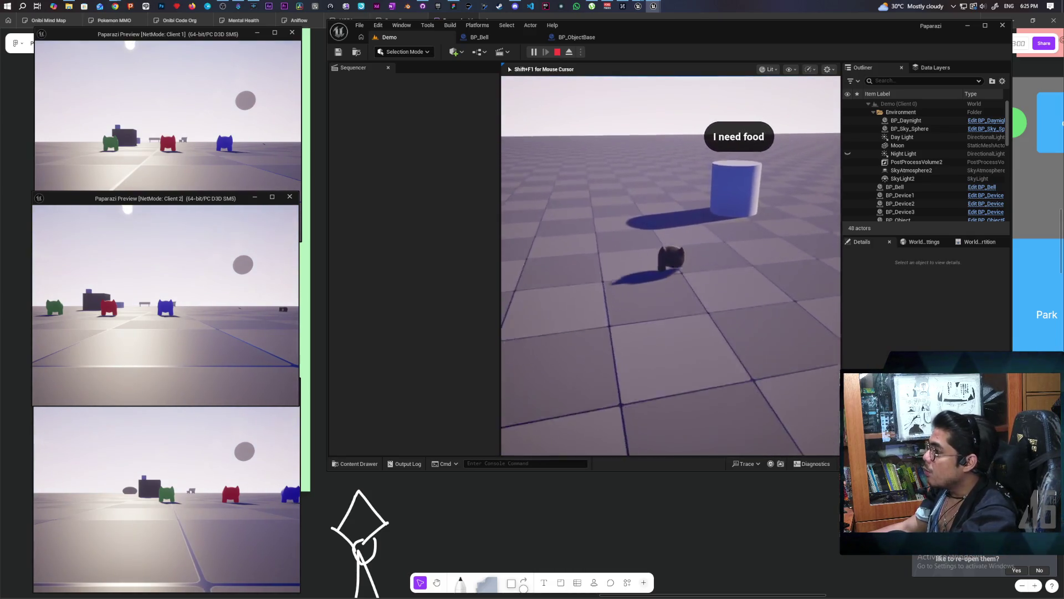
key("w")
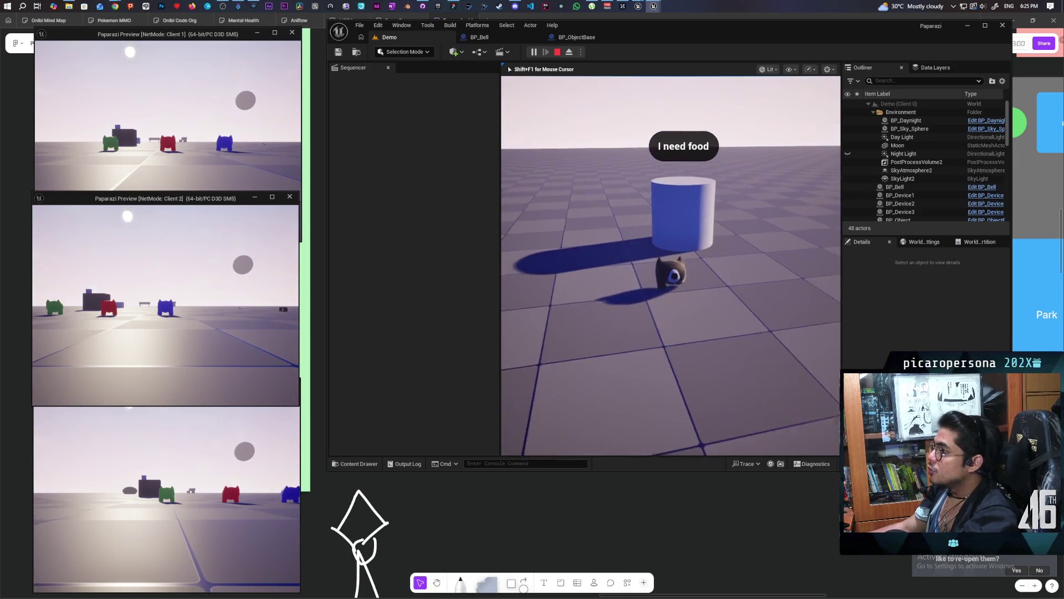
key("w")
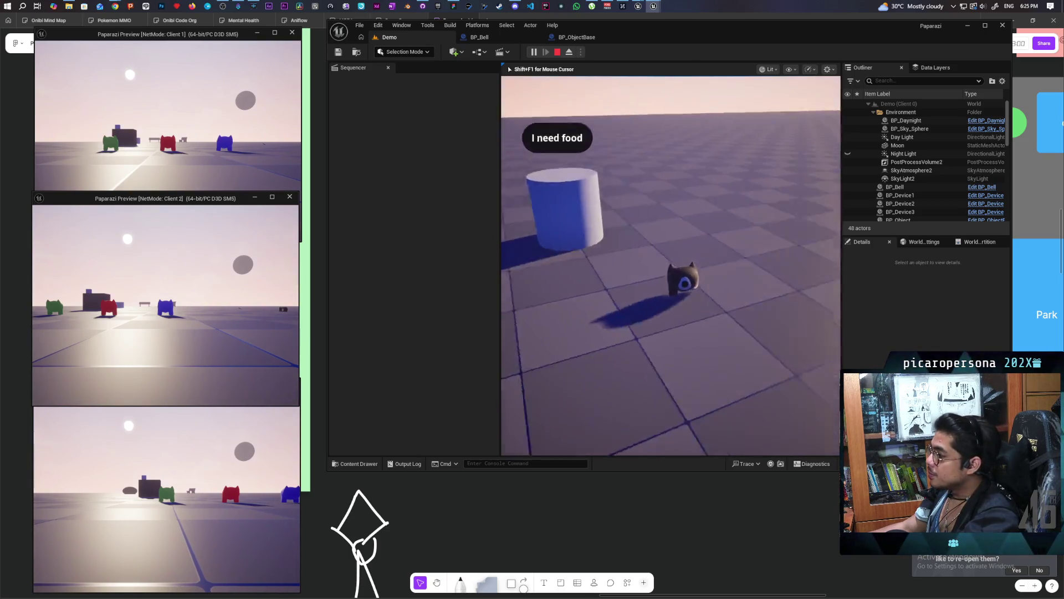
Return to the bell and ring it twice more
key("a")
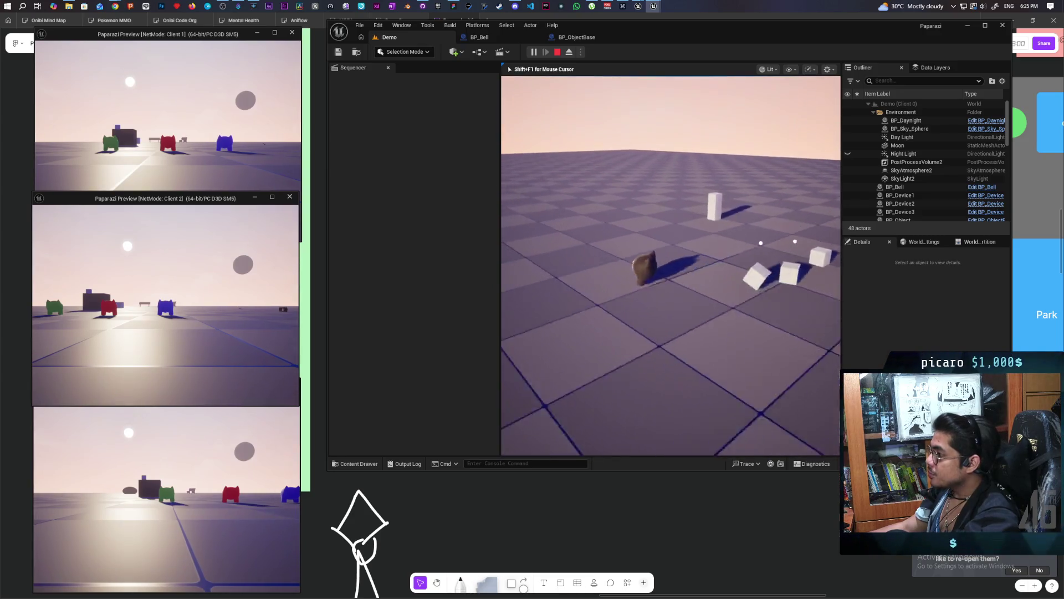
key("w")
key("f")
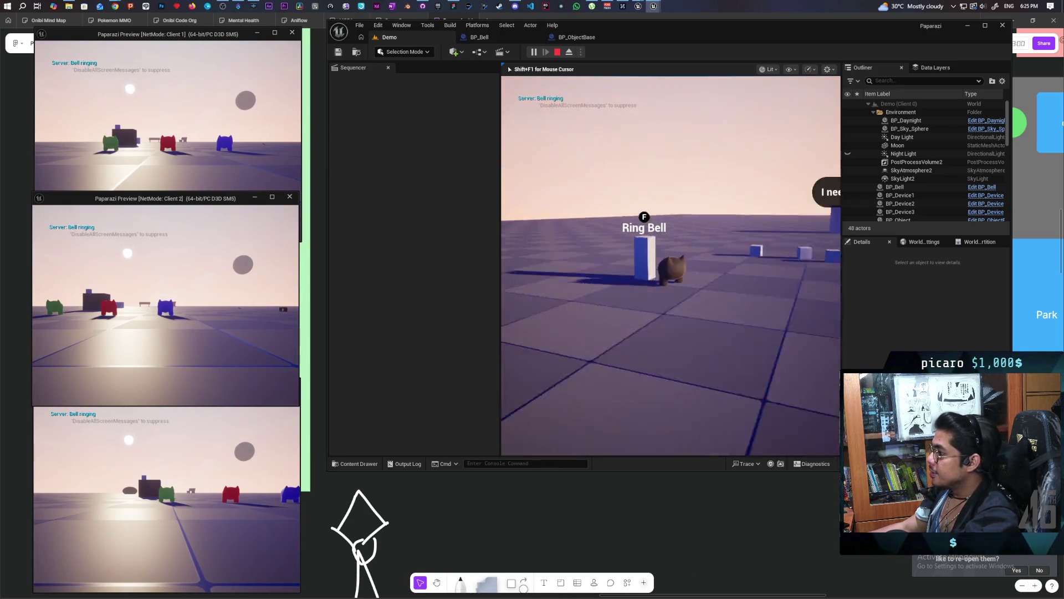
key("f")
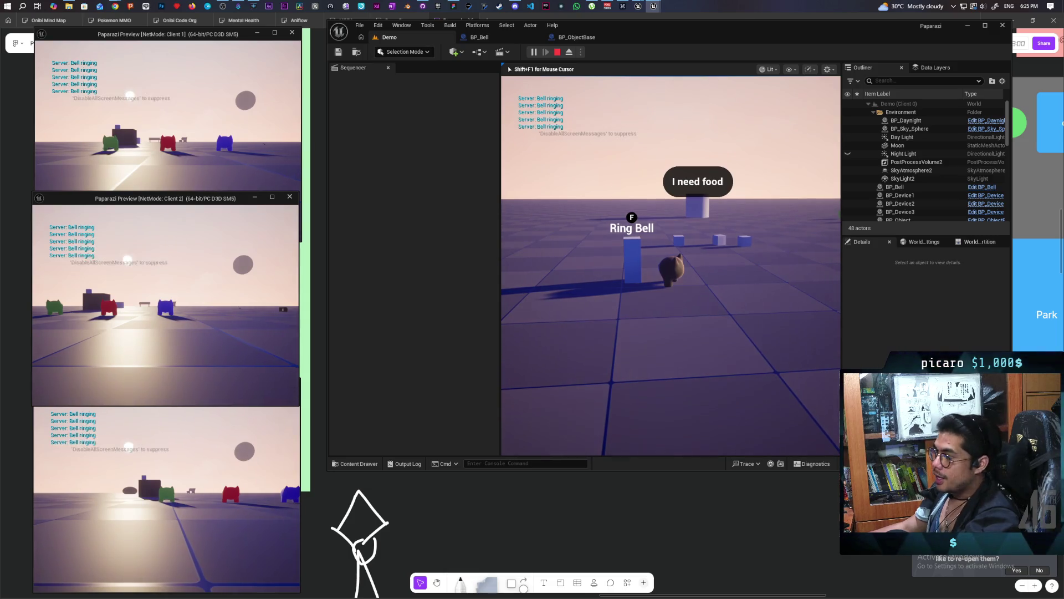
key("d")
Walk around the small cubes and the bell, then stop the play session
key("w")
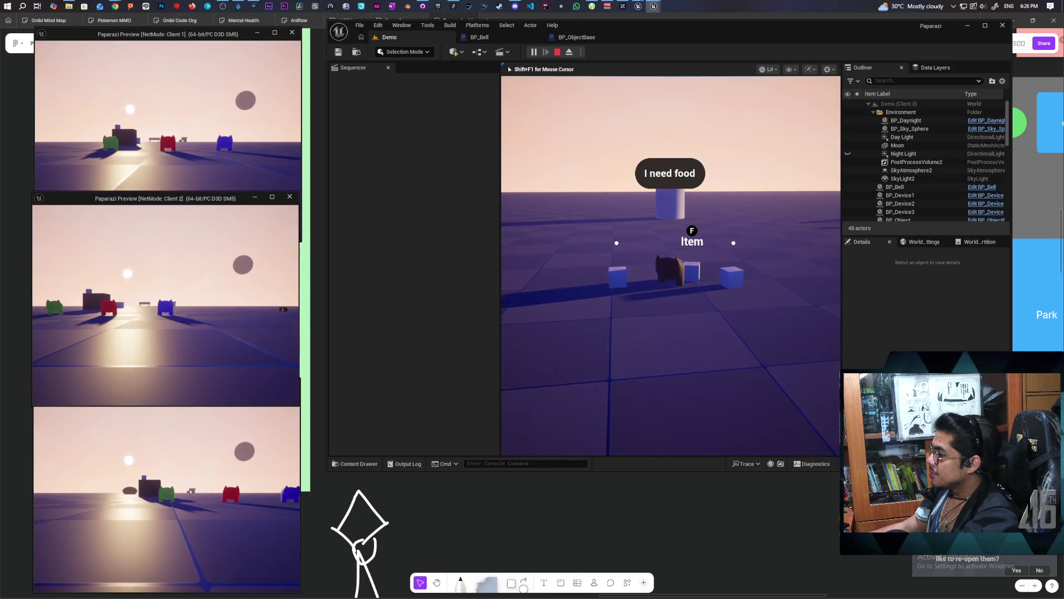
key("w")
key("s")
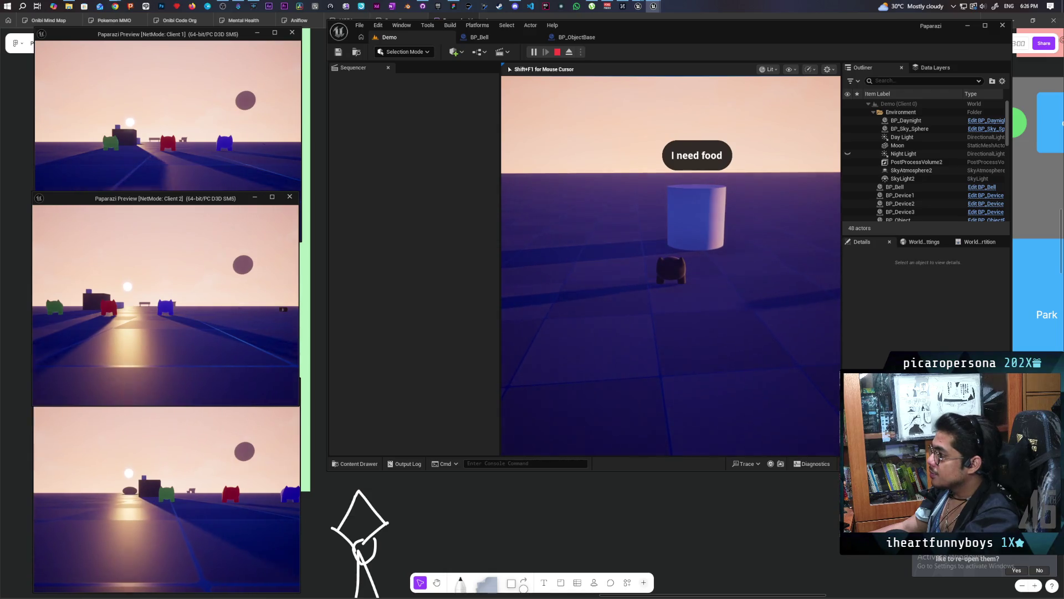
key("w")
key("d")
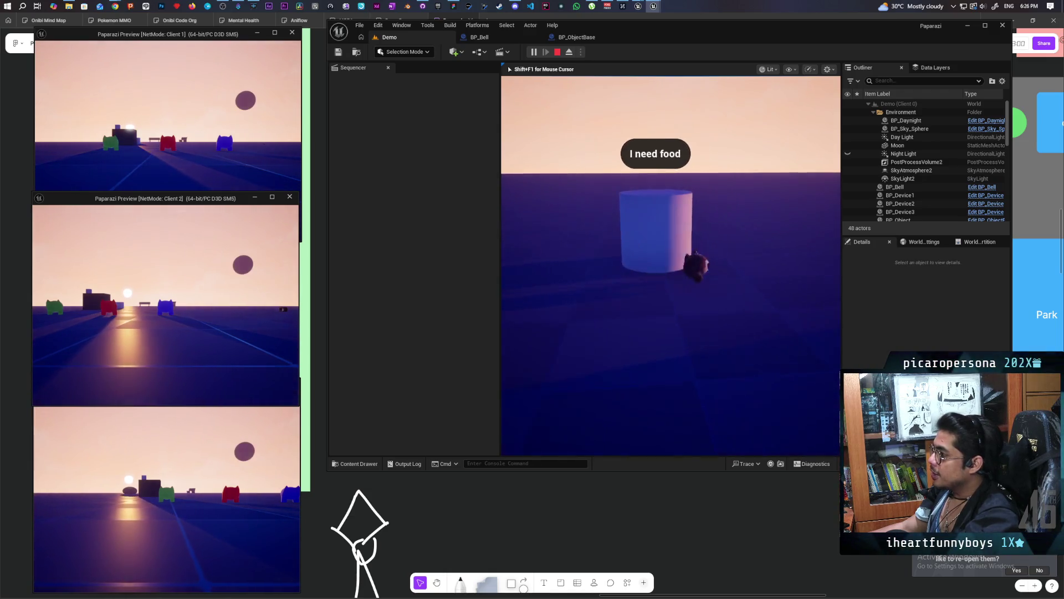
key("d")
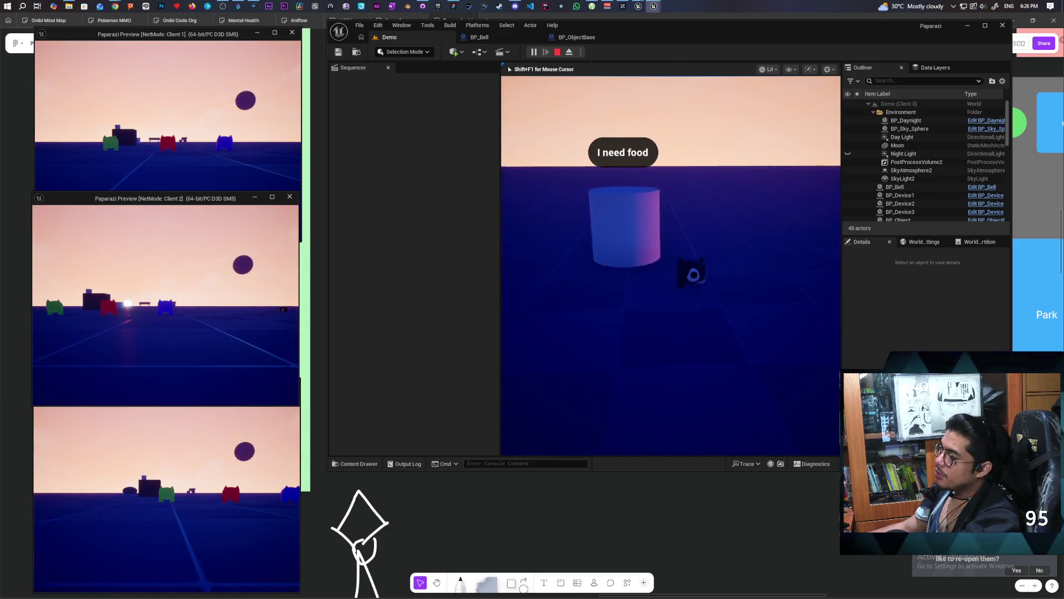
key("a")
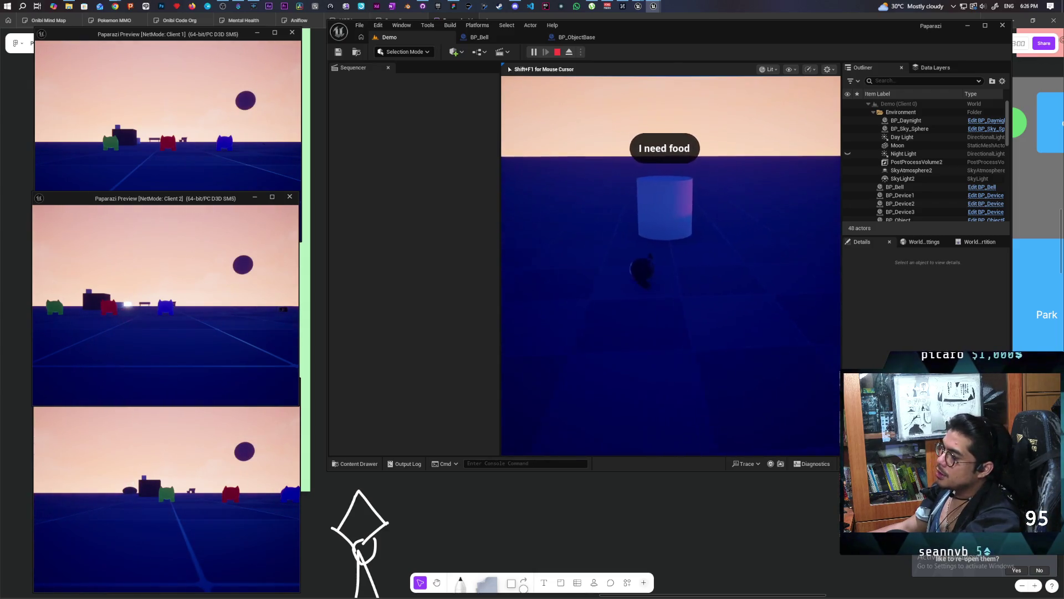
key("w")
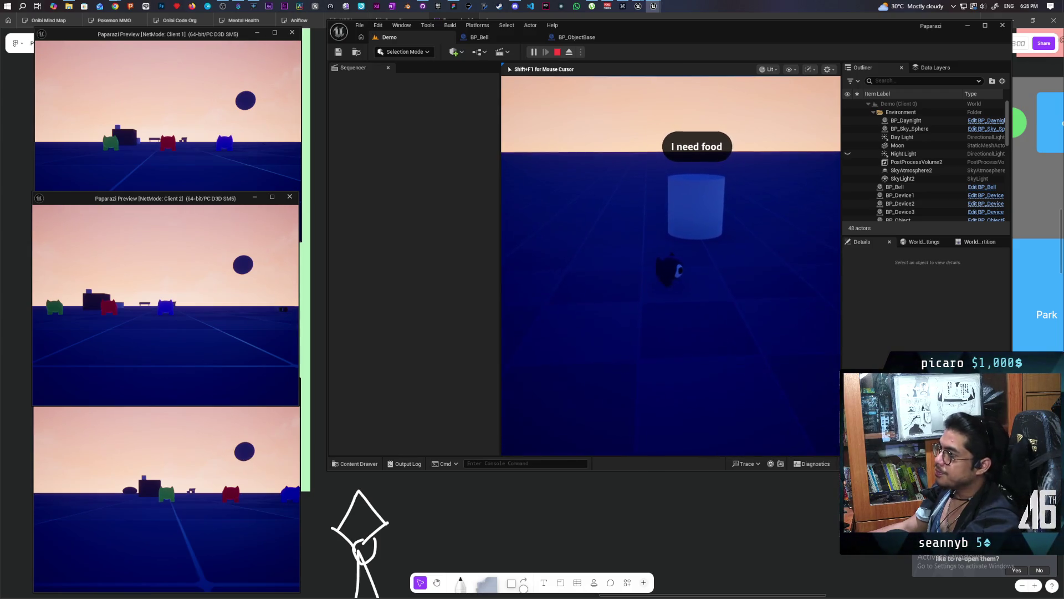
key("Escape")
Browse to Content/Core/Requests and open C_RequestSystem on its EventGraph
mouse_move(676, 41)
left_mouse_down()
mouse_move(643, 219)
mouse_move(674, 37)
left_mouse_up()
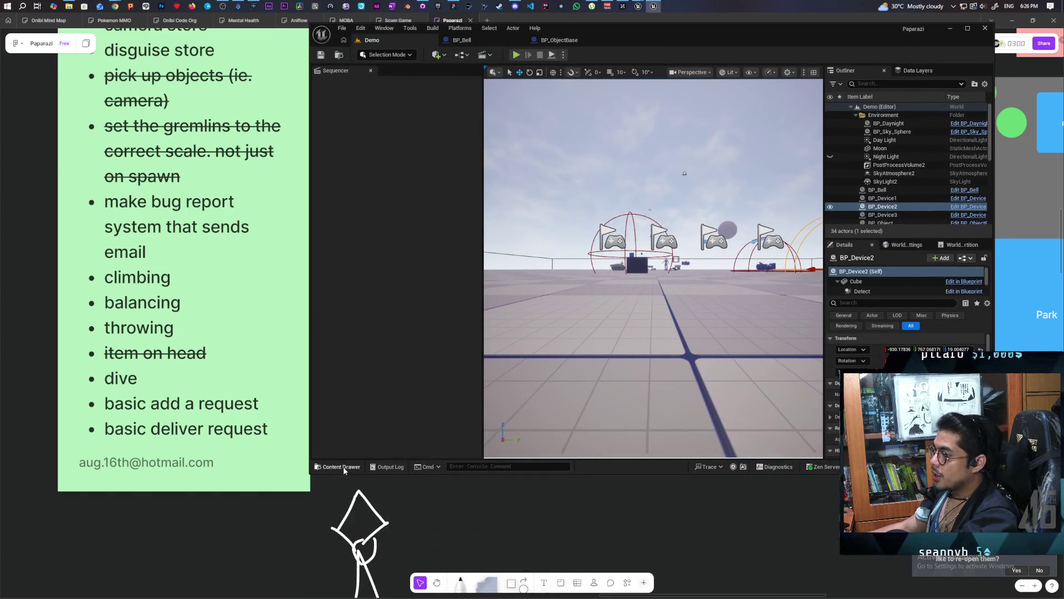
left_click(339, 466)
left_click(637, 316)
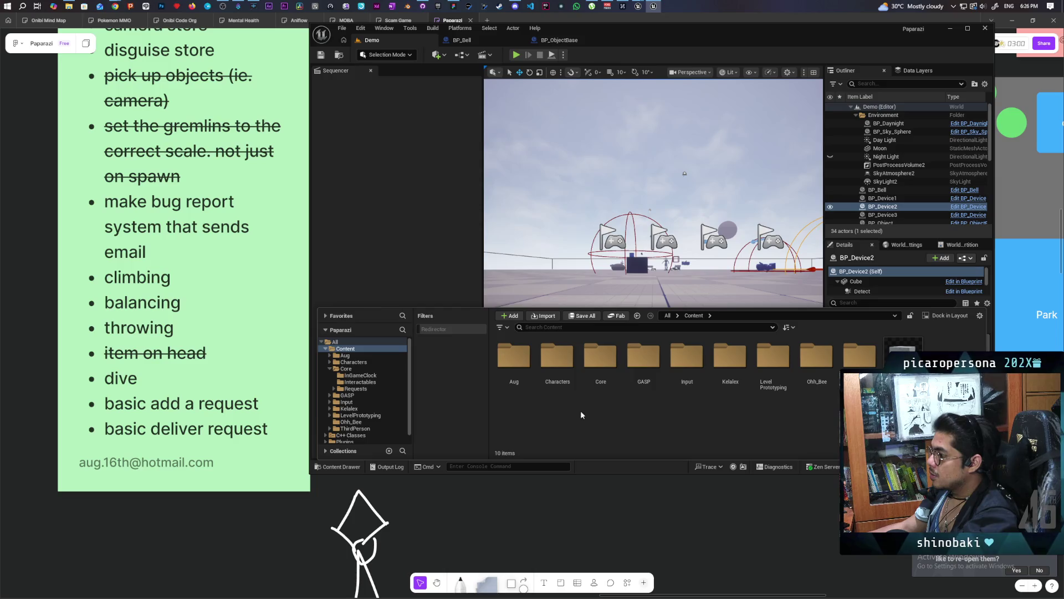
double_click(601, 396)
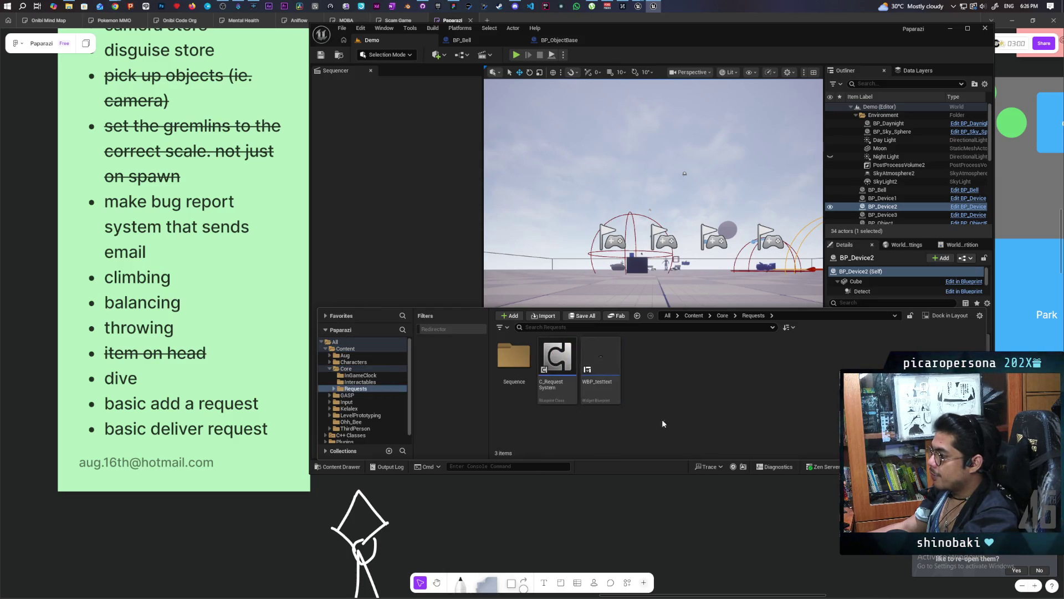
double_click(557, 361)
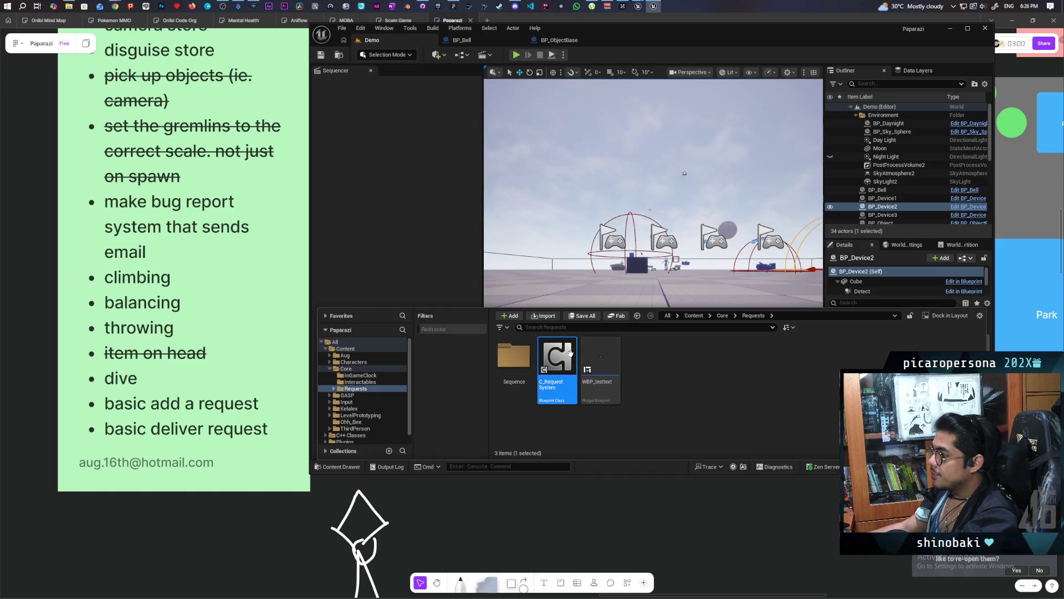
left_click(704, 334)
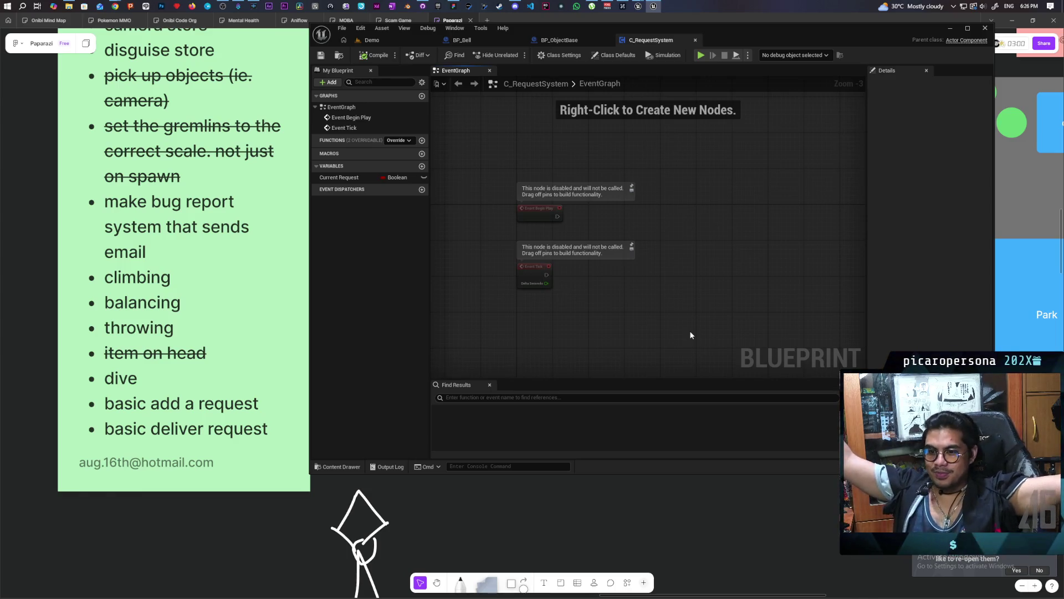
Minimize the Discord window and switch back to the Demo level tab
key("alt+Tab")
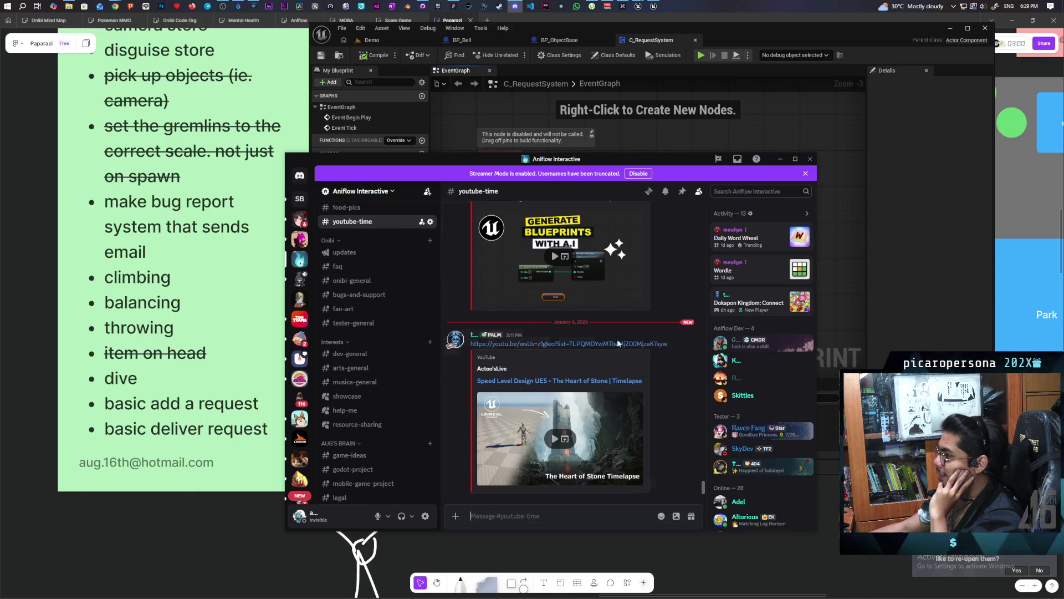
left_click(781, 159)
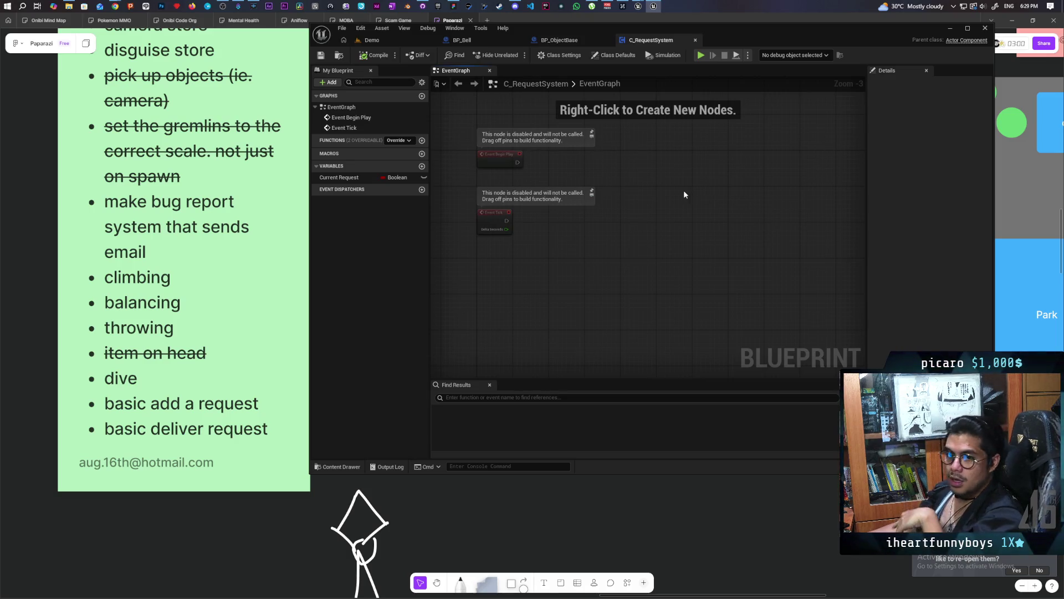
left_click(372, 40)
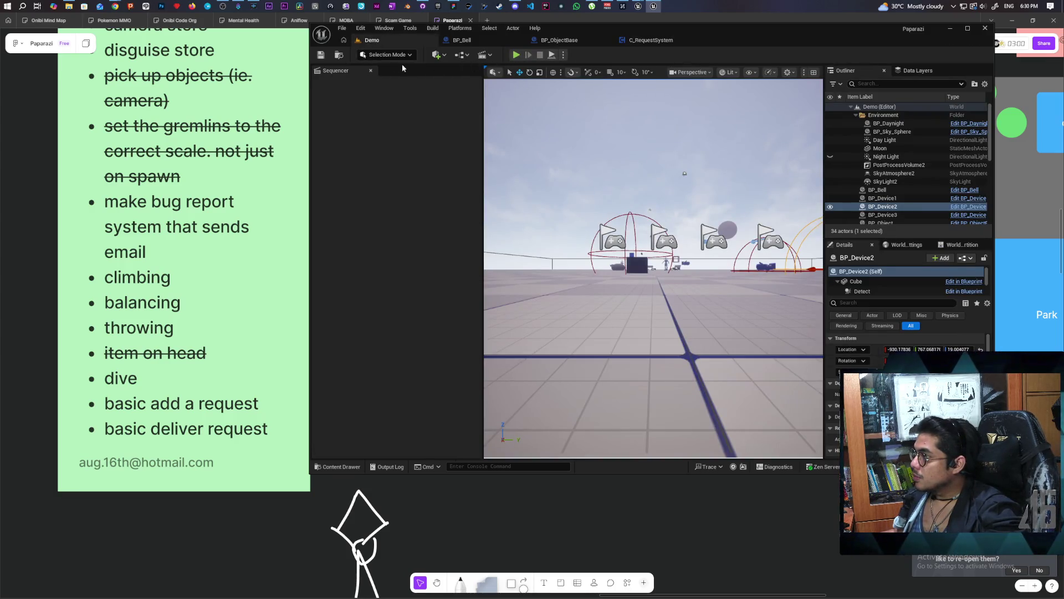
Close the Sequencer panel and launch a three-client play test
left_click(371, 71)
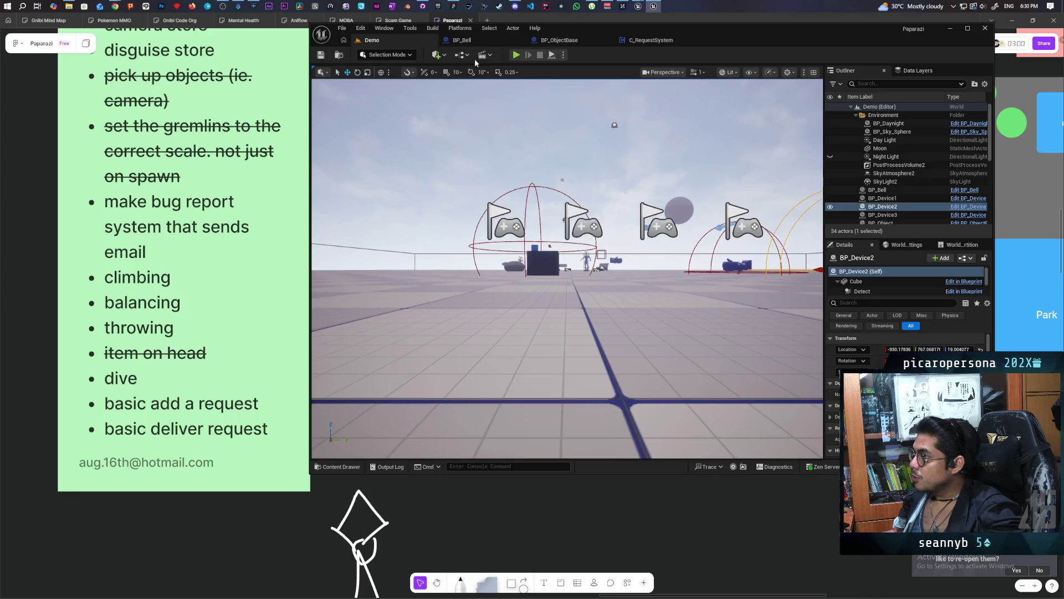
left_click(517, 55)
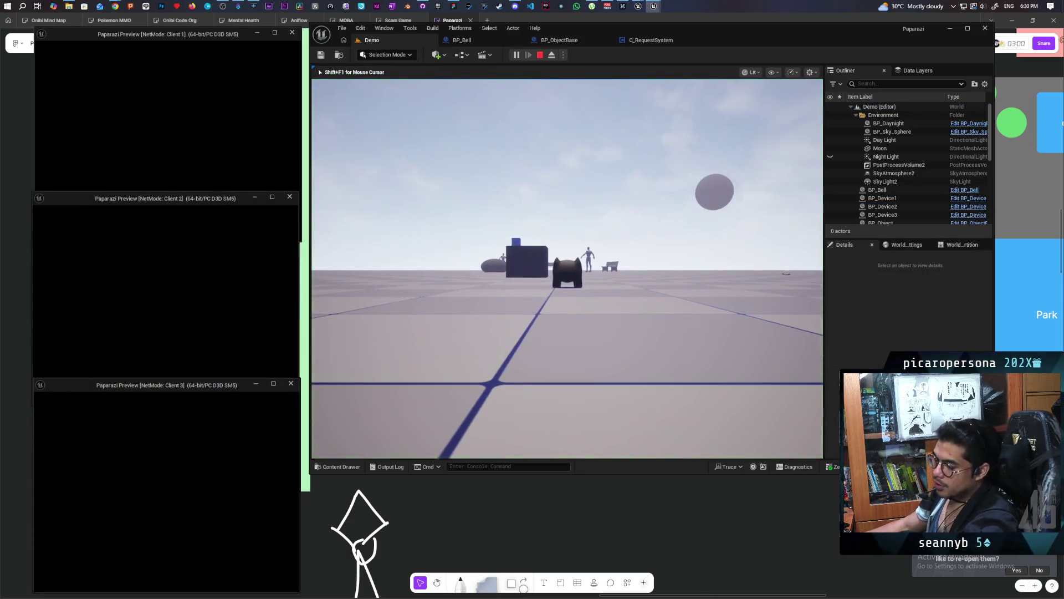
left_click(299, 396)
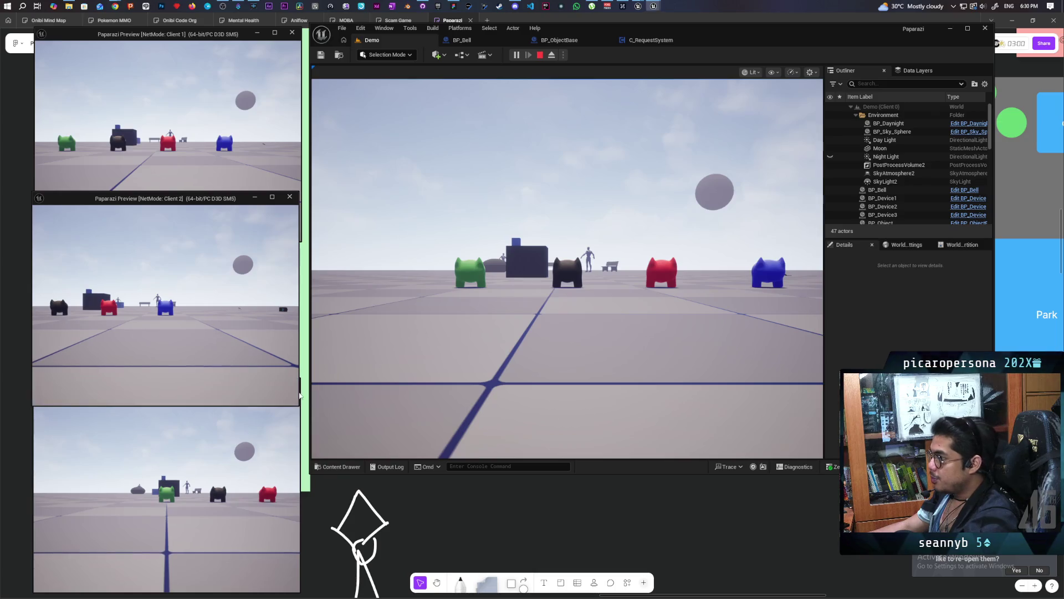
Walk the character past the blue cubes up to the bell pillar
key("w")
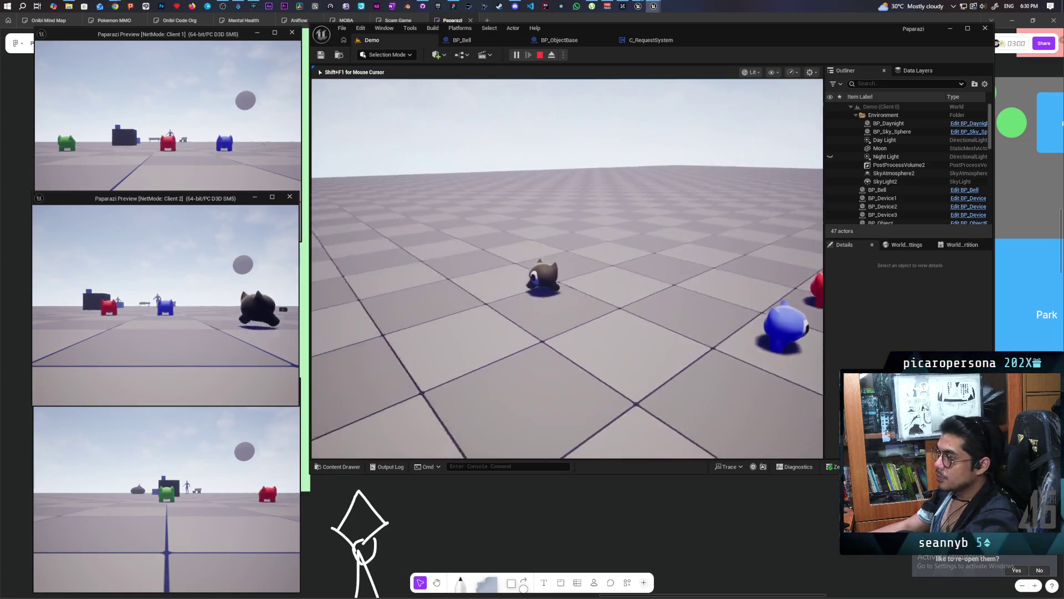
key("w")
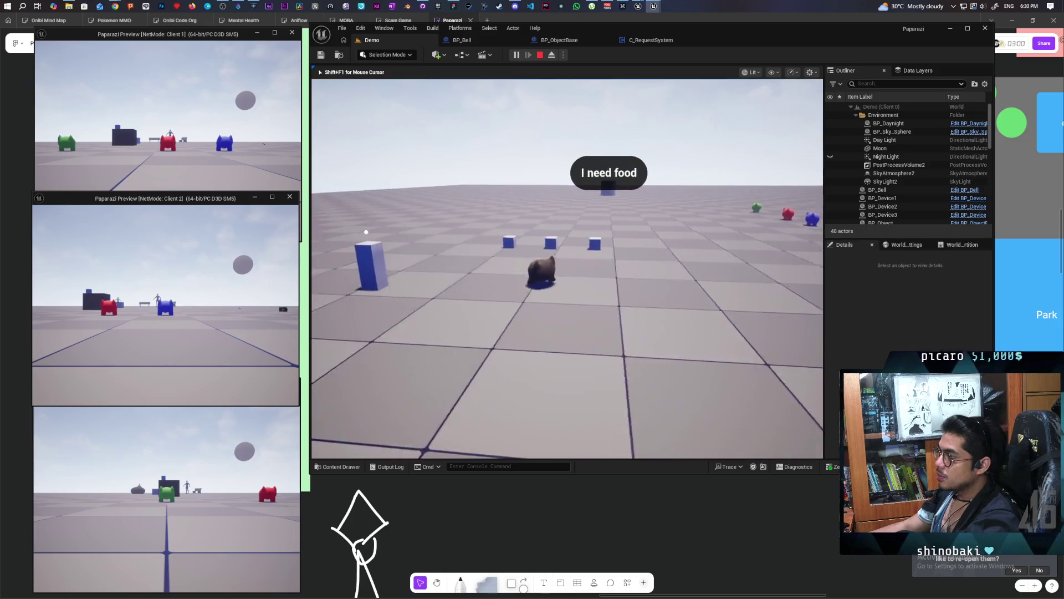
key("w")
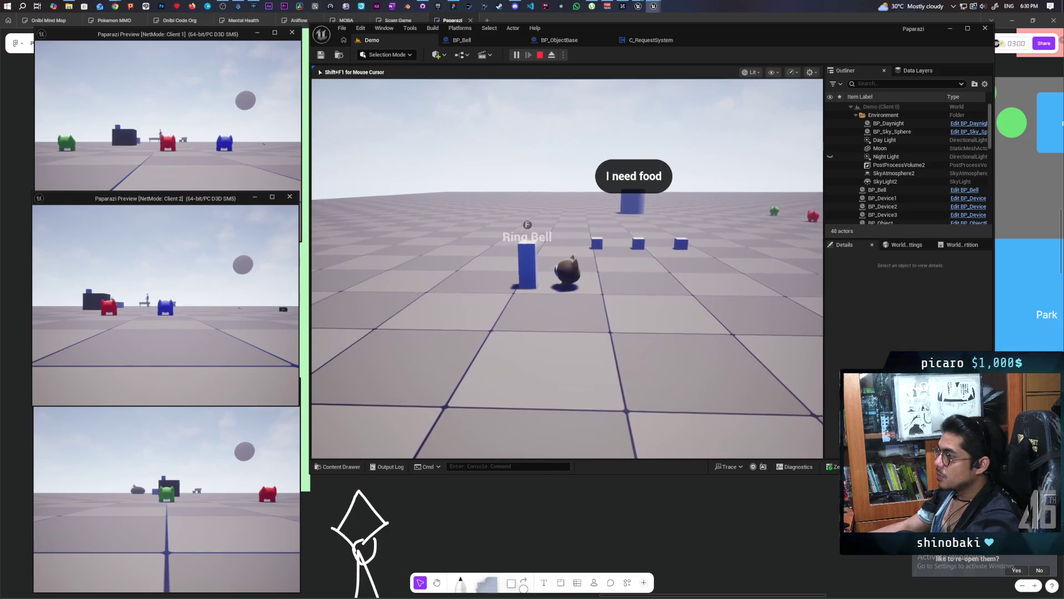
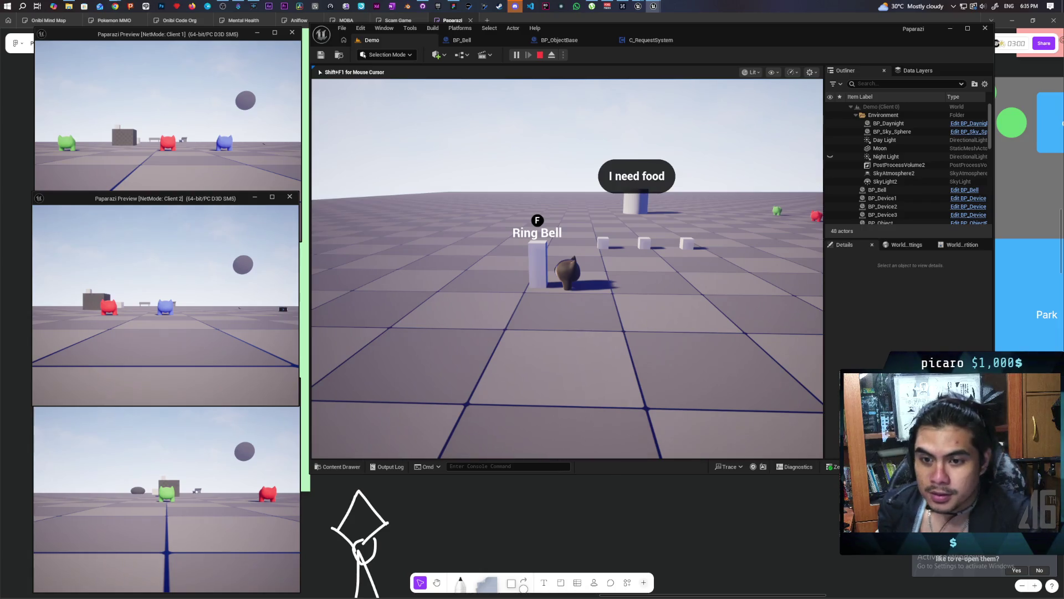
Free the mouse from the play session with Shift+F1 and bring up the Discord window
mouse_move(567, 269)
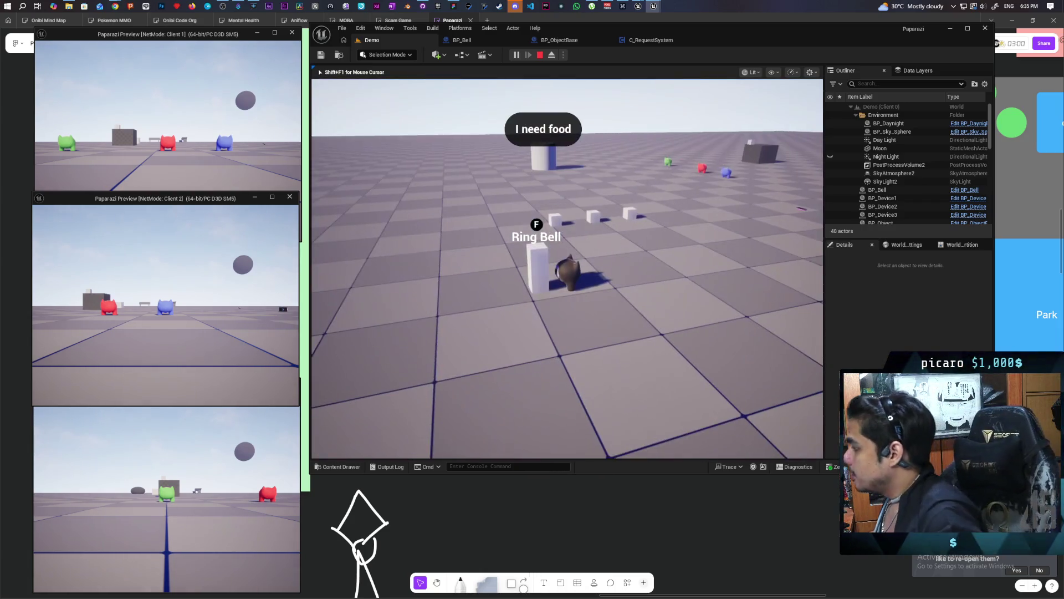
key("shift+F1")
left_click(515, 6)
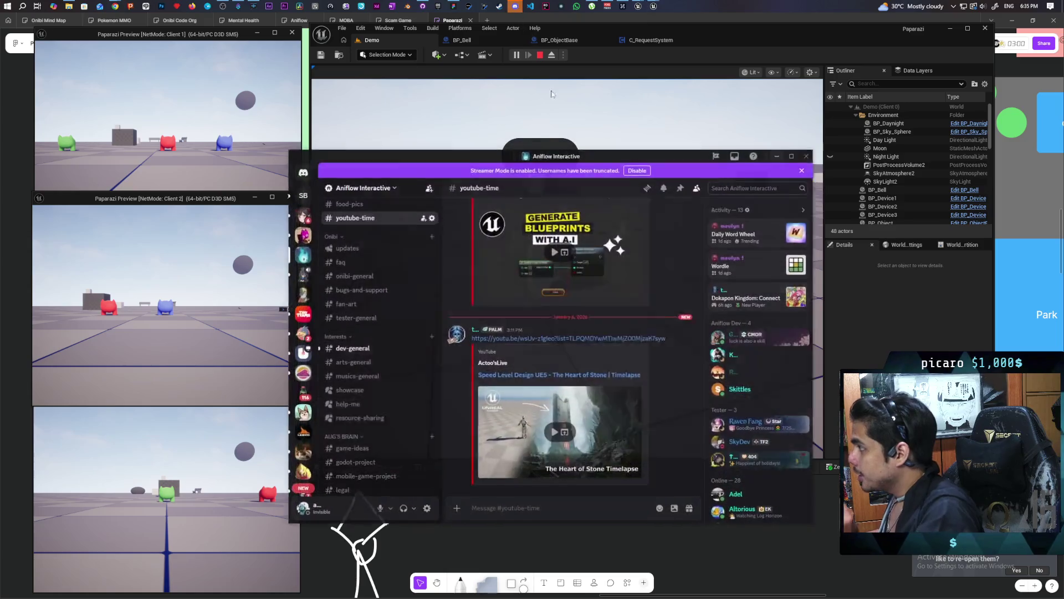
Play the video shared in #dev-general in fullscreen
left_click(355, 354)
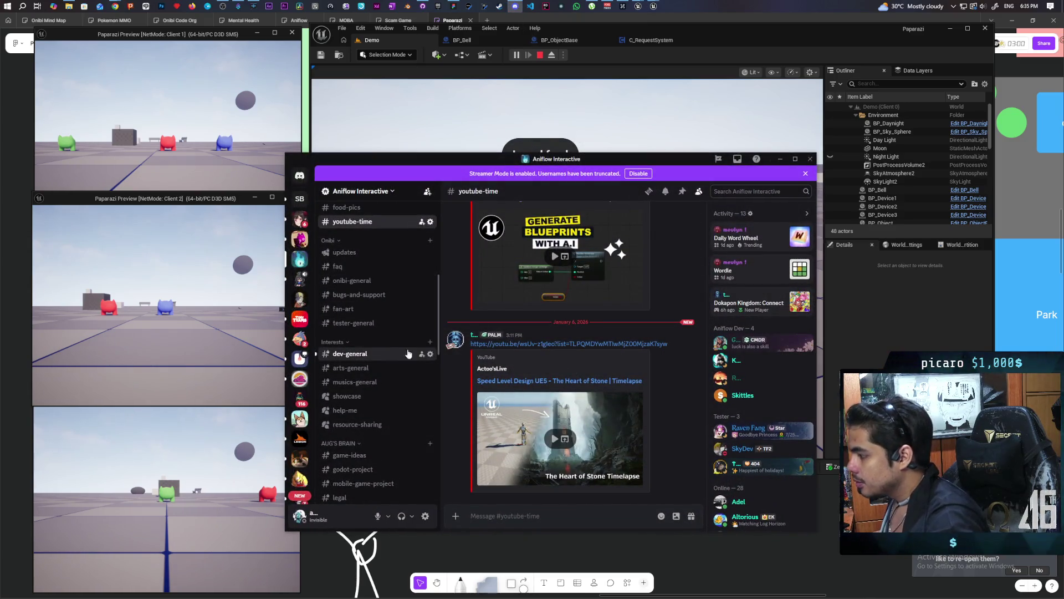
left_click(575, 433)
left_click(680, 480)
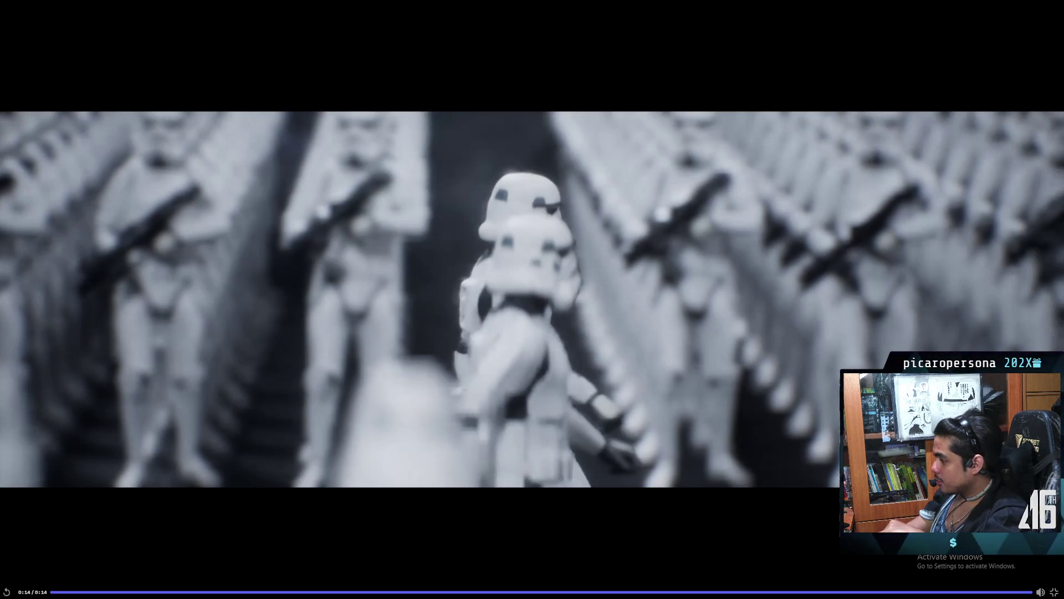
Exit fullscreen, replay the inline video, then close Discord to return to Unreal
left_click(1055, 592)
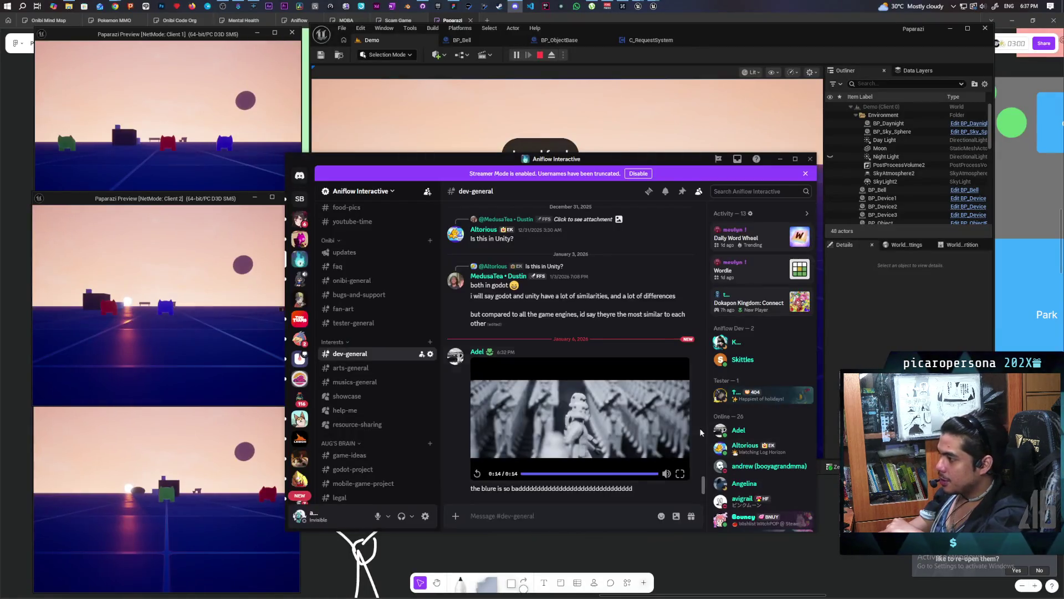
left_click(526, 463)
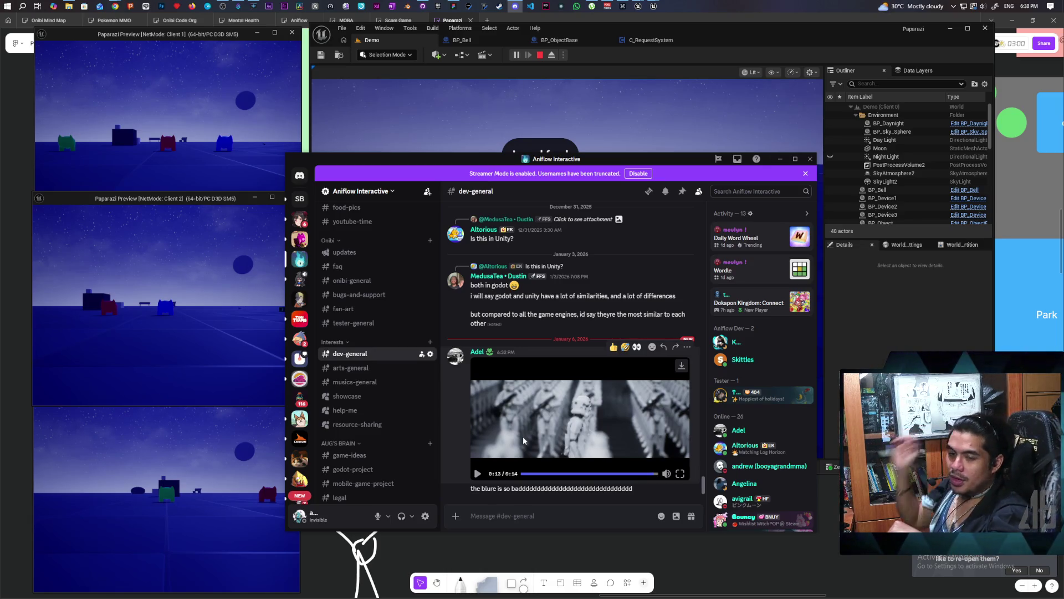
left_click(810, 159)
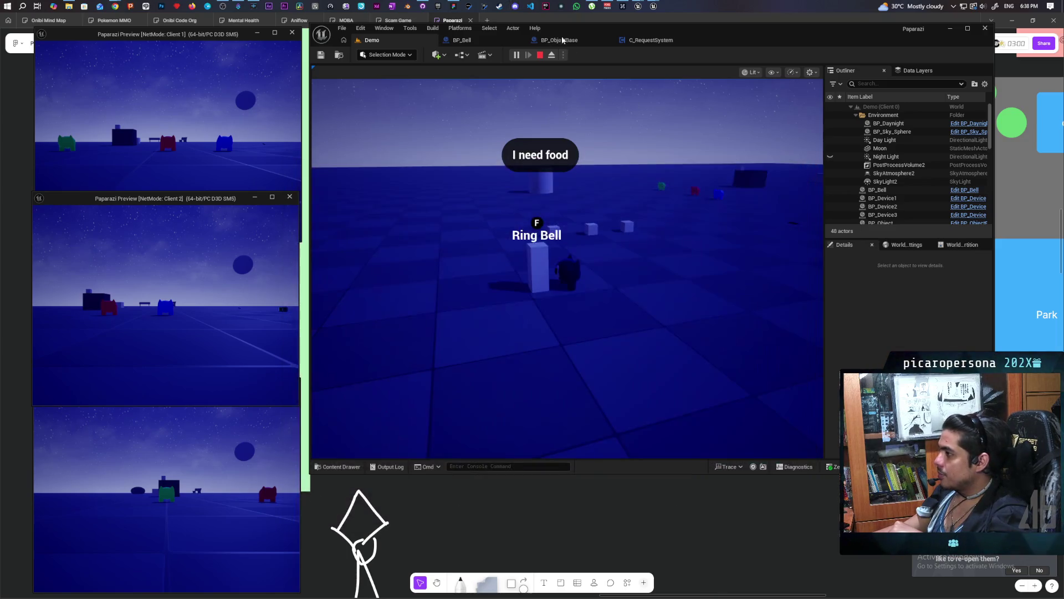
Stop the play session and browse the play, Cinematics and Blueprints toolbar dropdowns
left_click(539, 56)
left_click(563, 55)
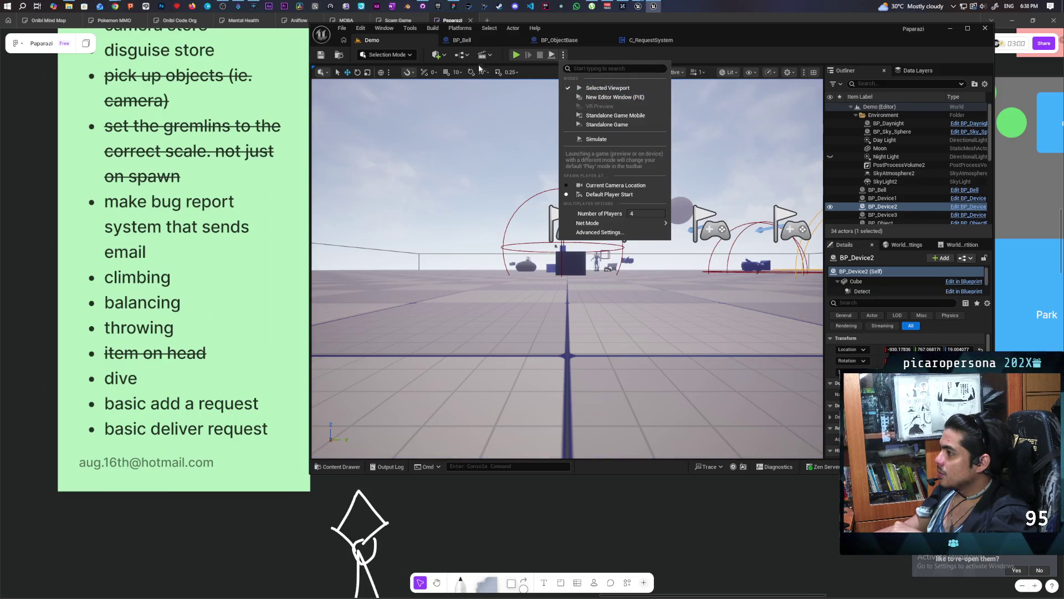
left_click(489, 56)
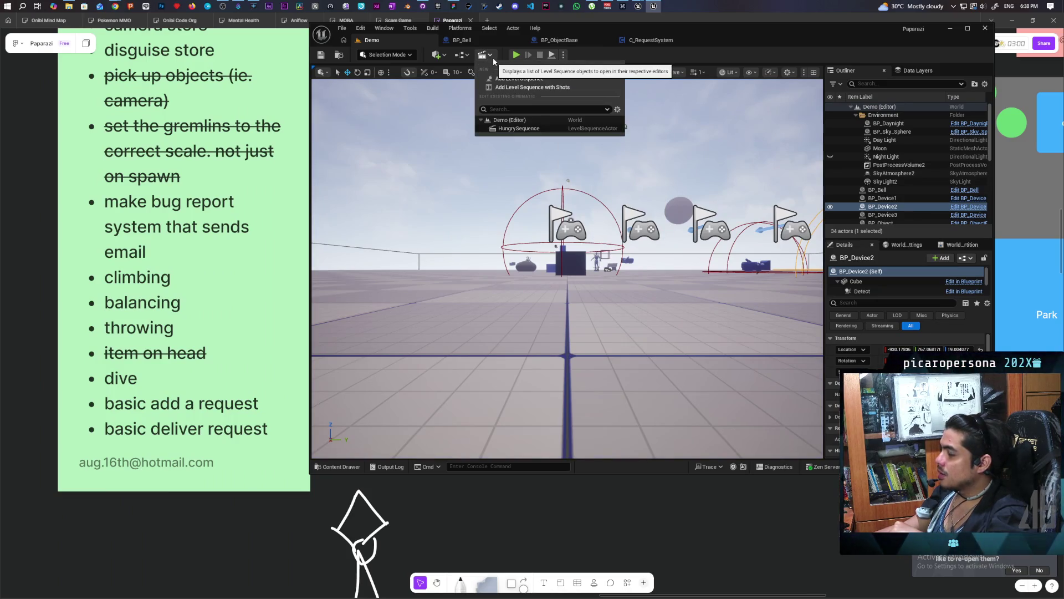
left_click(469, 56)
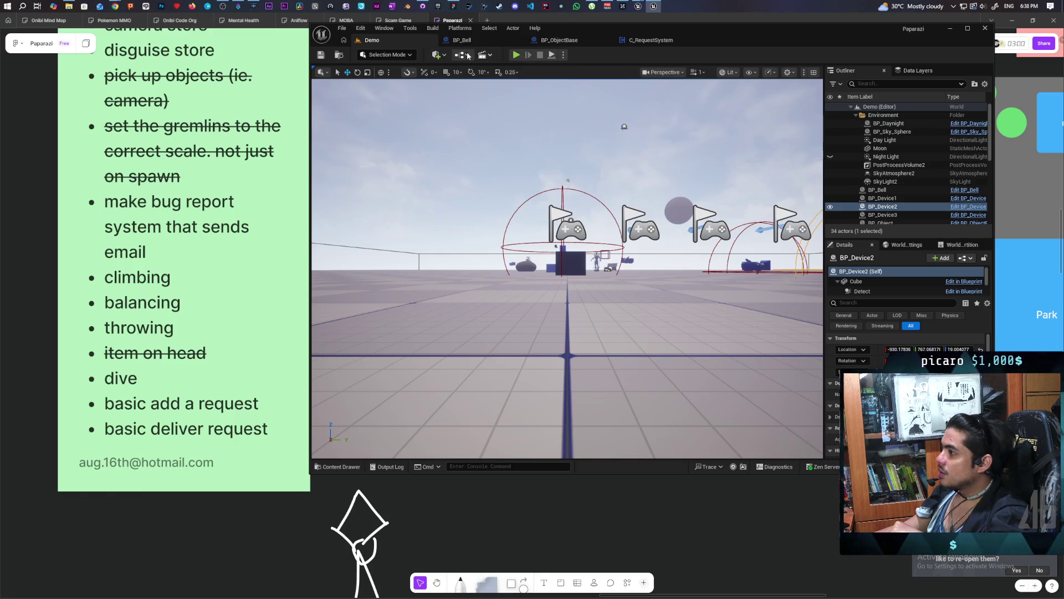
left_click(469, 55)
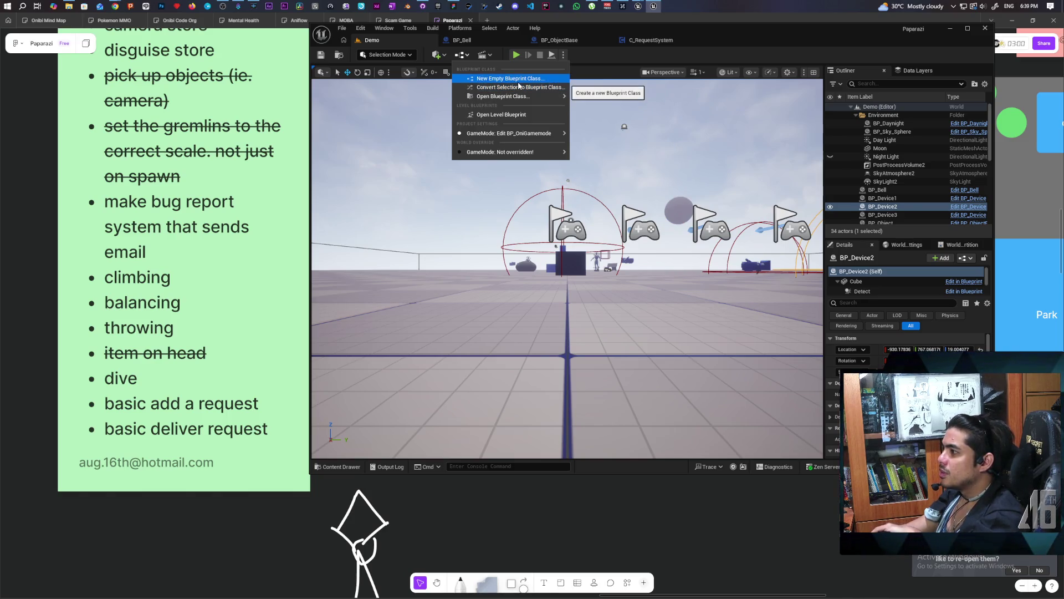
Browse the Open Blueprint Class asset list, then dismiss the picker
mouse_move(518, 98)
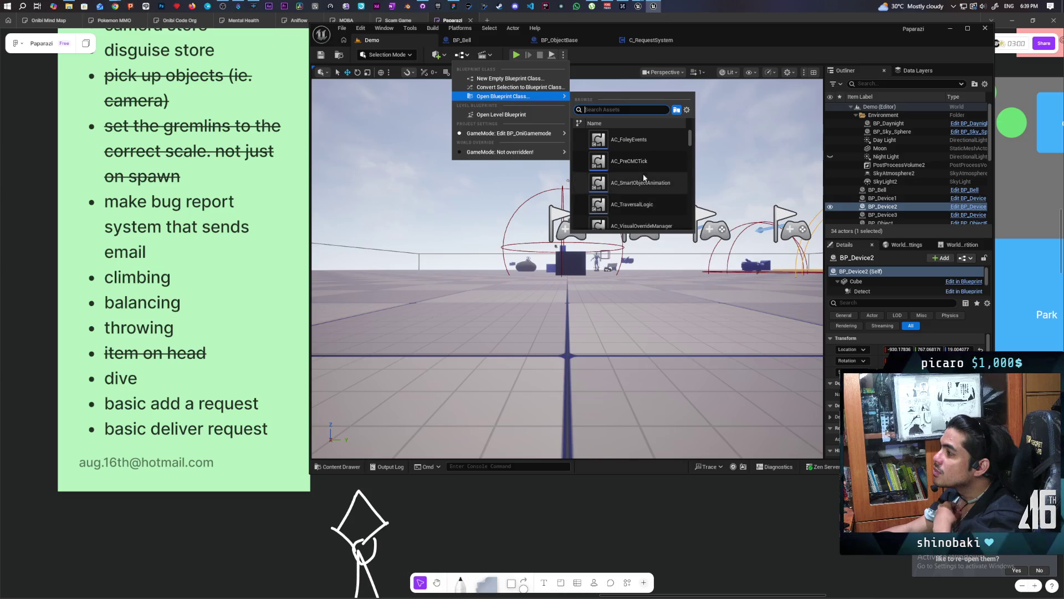
mouse_move(621, 142)
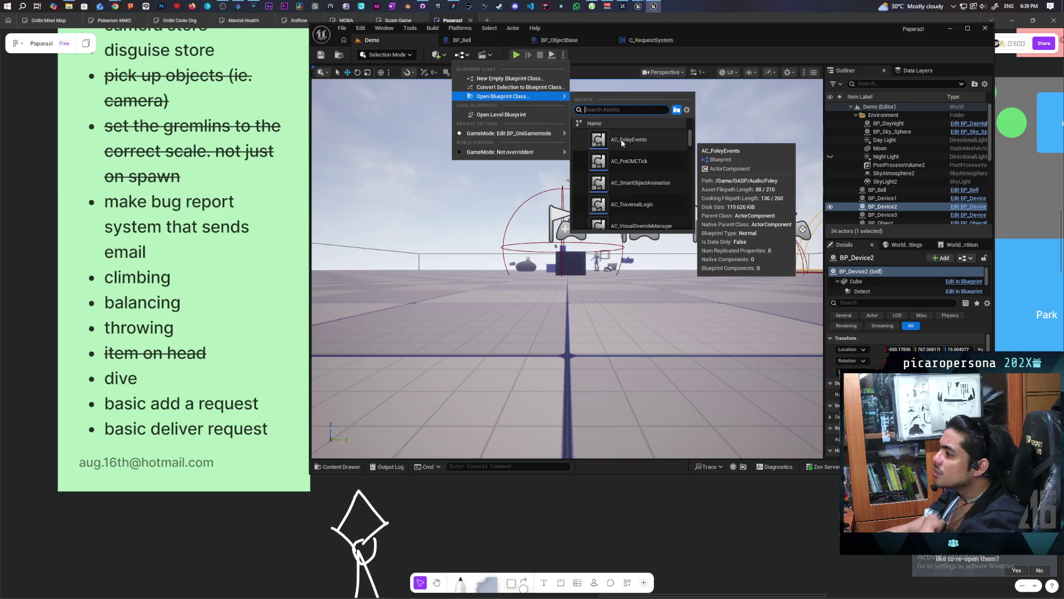
mouse_move(623, 162)
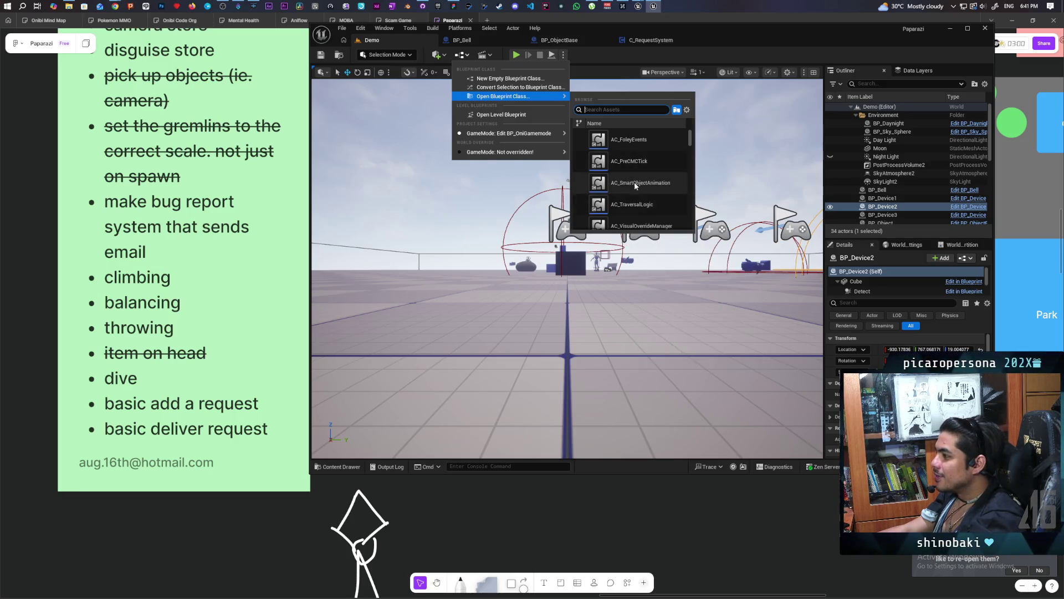
scroll(644, 186, "down", 1)
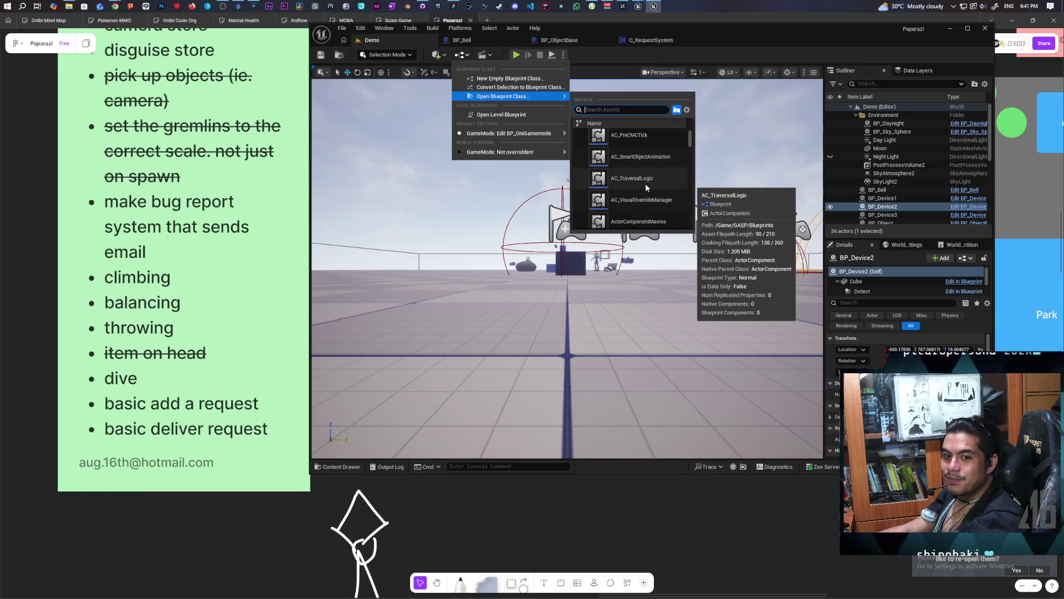
scroll(644, 185, "up", 1)
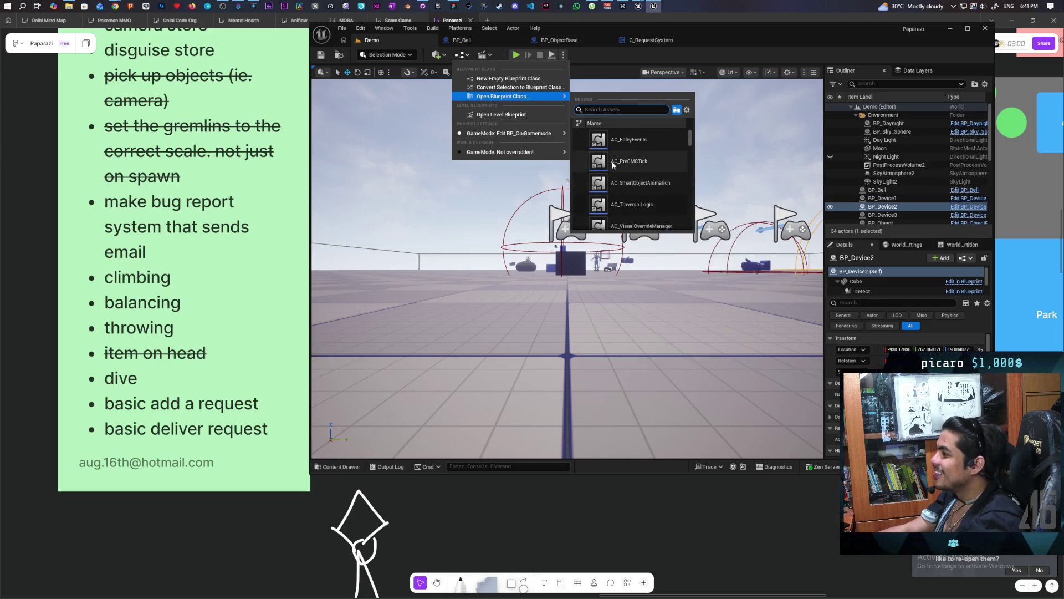
left_click(600, 58)
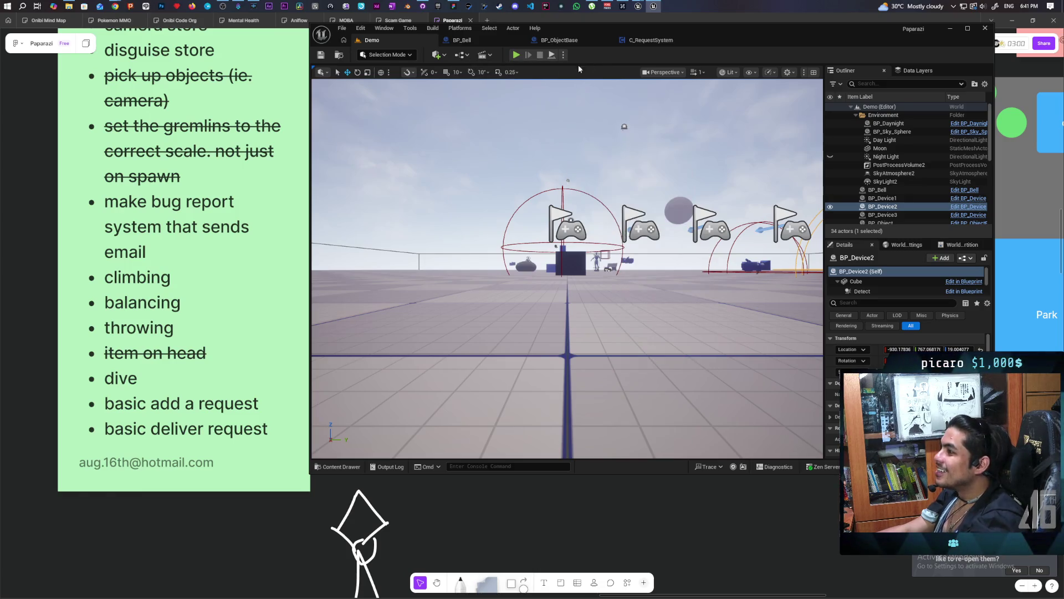
Fly the camera toward the device spheres and open HungrySequence in Sequencer
key("s")
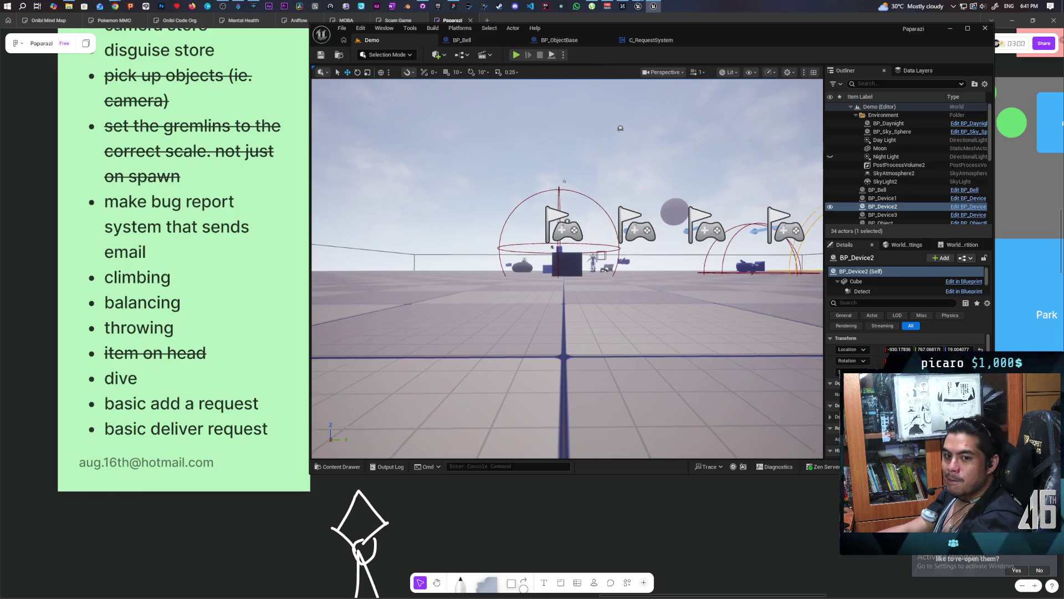
key("a")
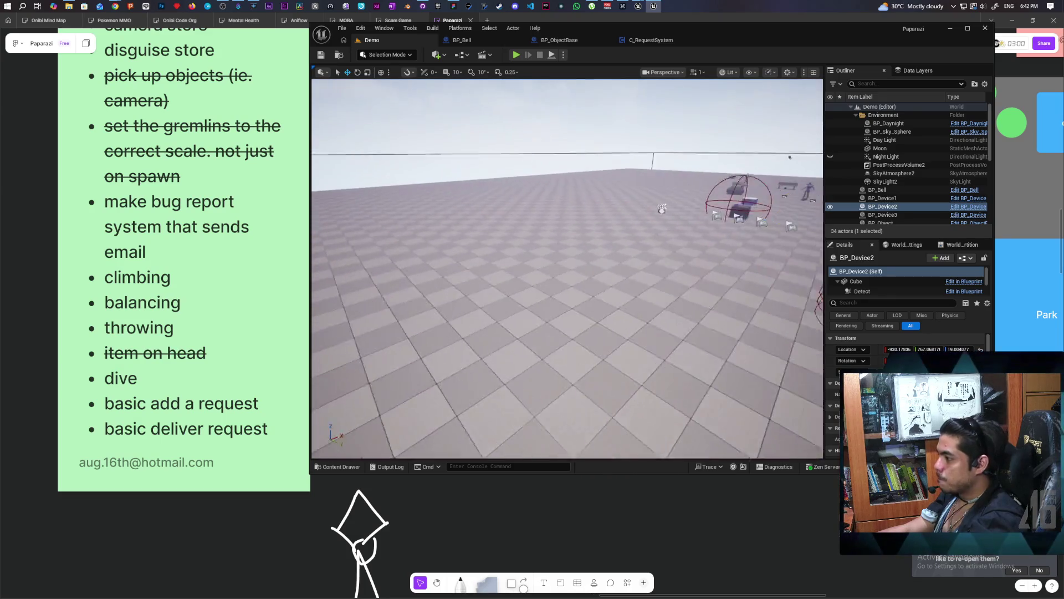
key("w")
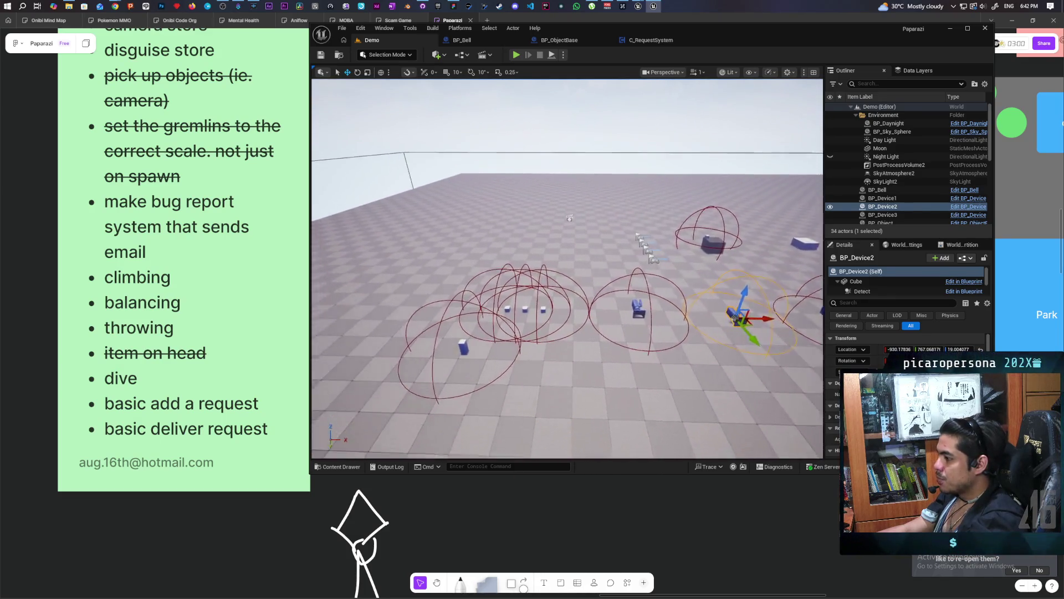
key("w")
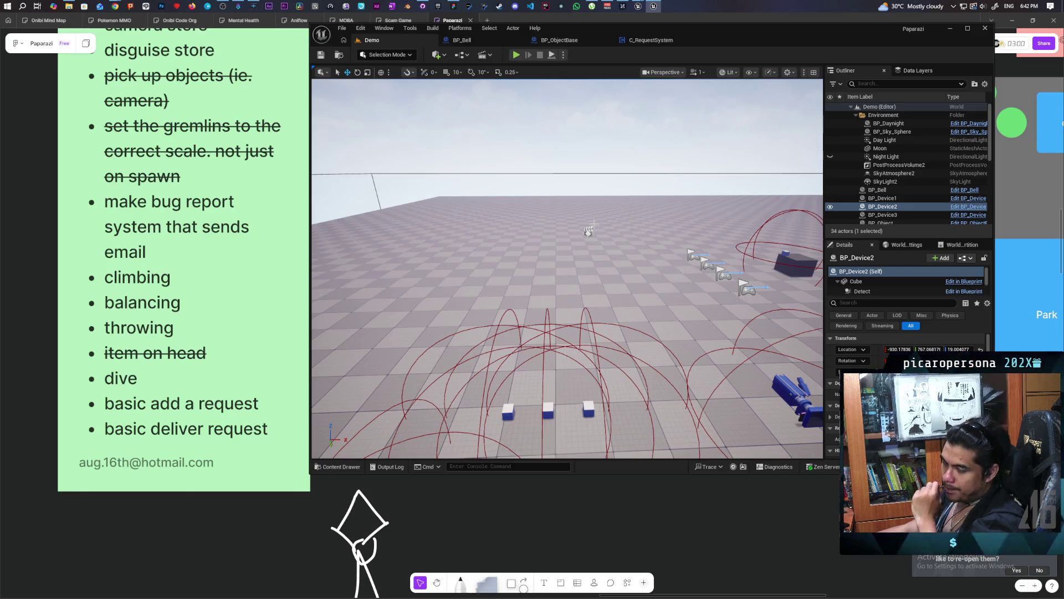
left_click(588, 231)
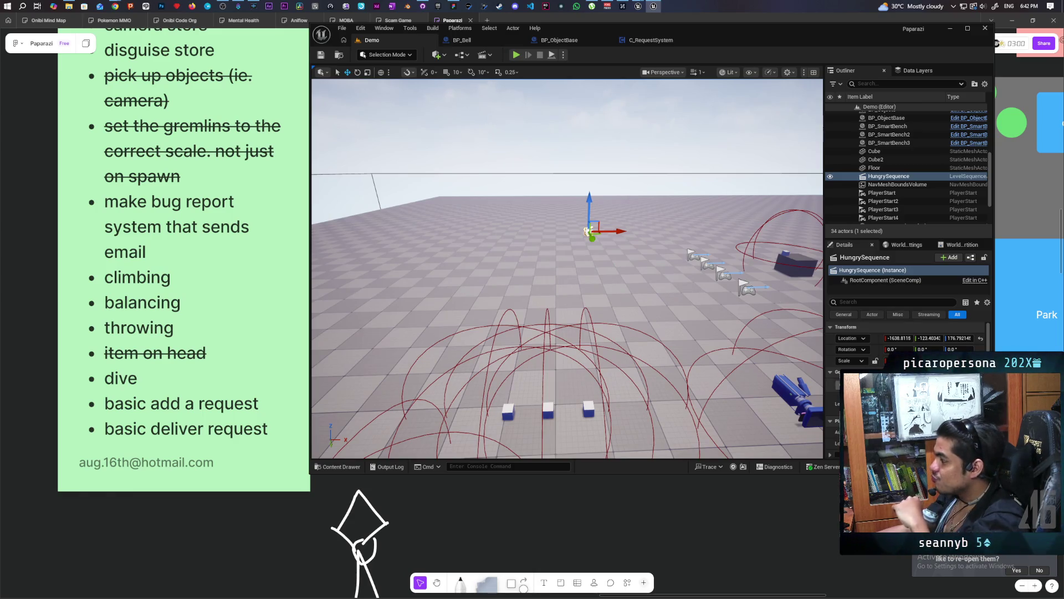
double_click(889, 175)
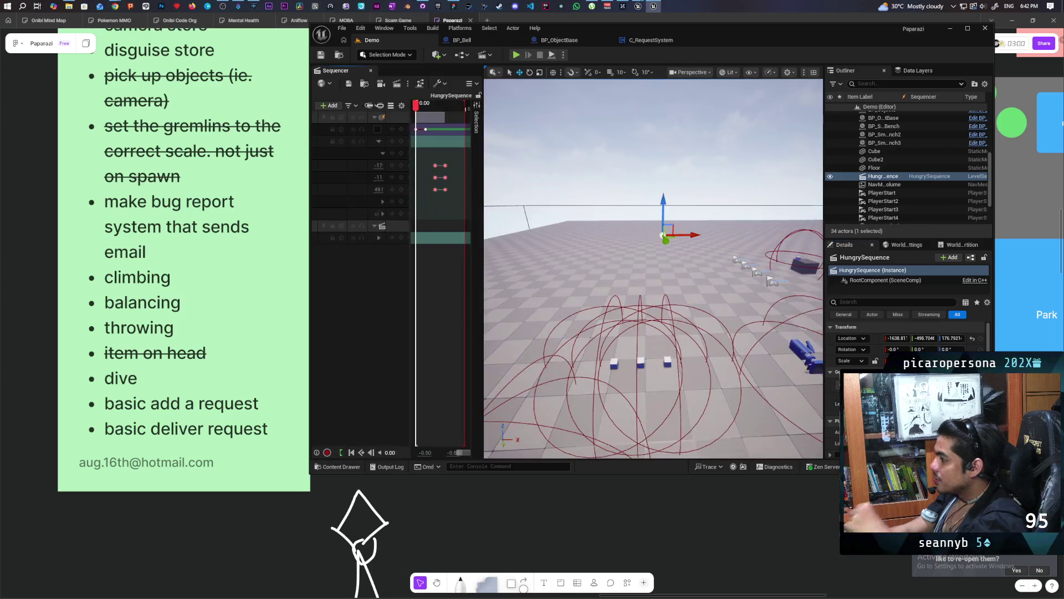
mouse_move(427, 105)
left_mouse_down()
mouse_move(468, 104)
mouse_move(445, 117)
left_mouse_up()
mouse_move(665, 249)
left_mouse_down()
mouse_move(815, 167)
mouse_move(740, 175)
left_mouse_up()
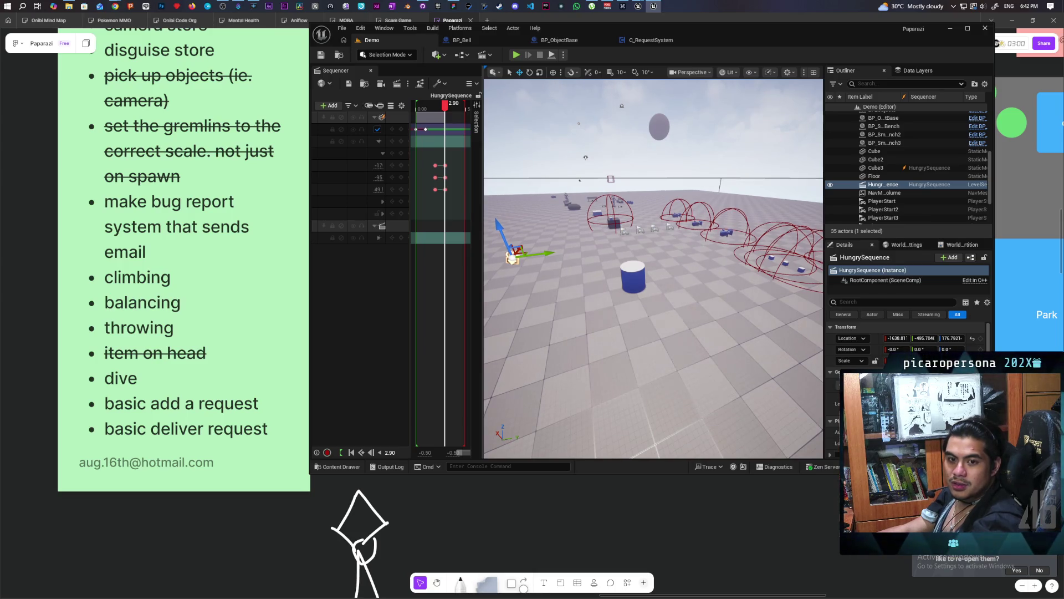
key("w")
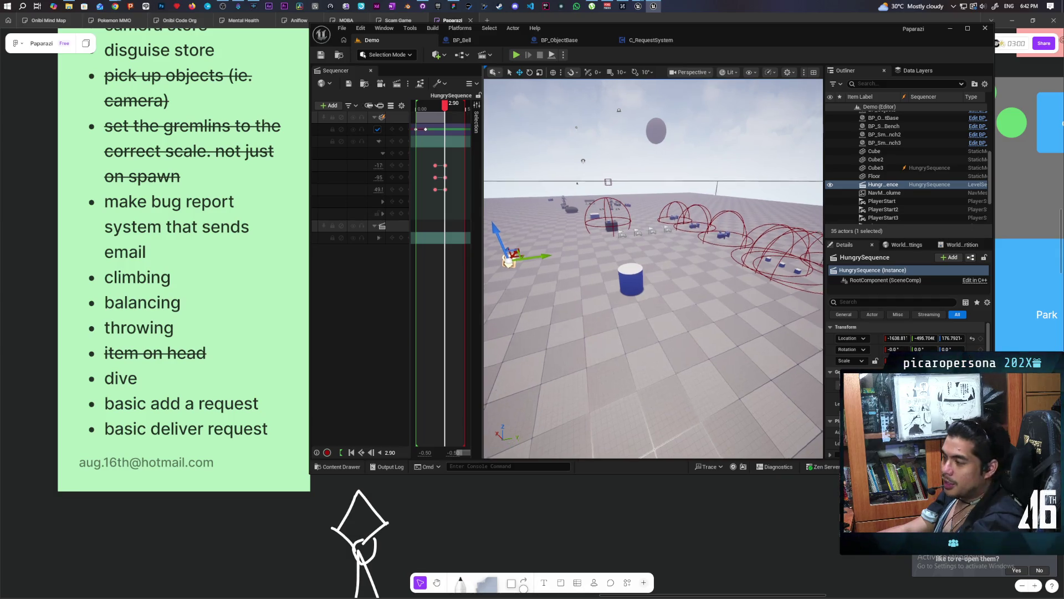
key("s")
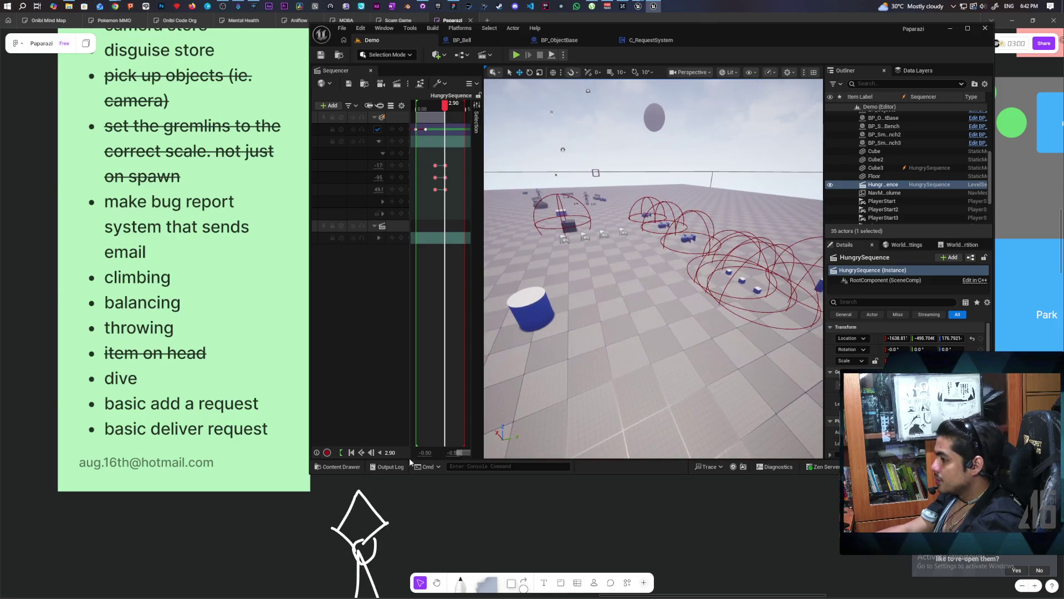
left_click(348, 468)
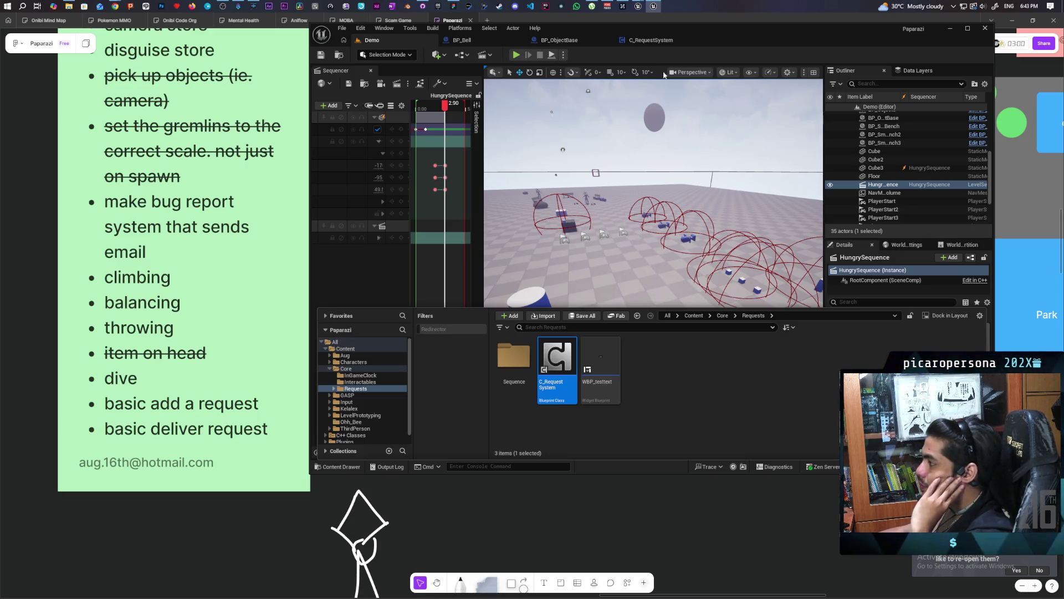
left_click(649, 40)
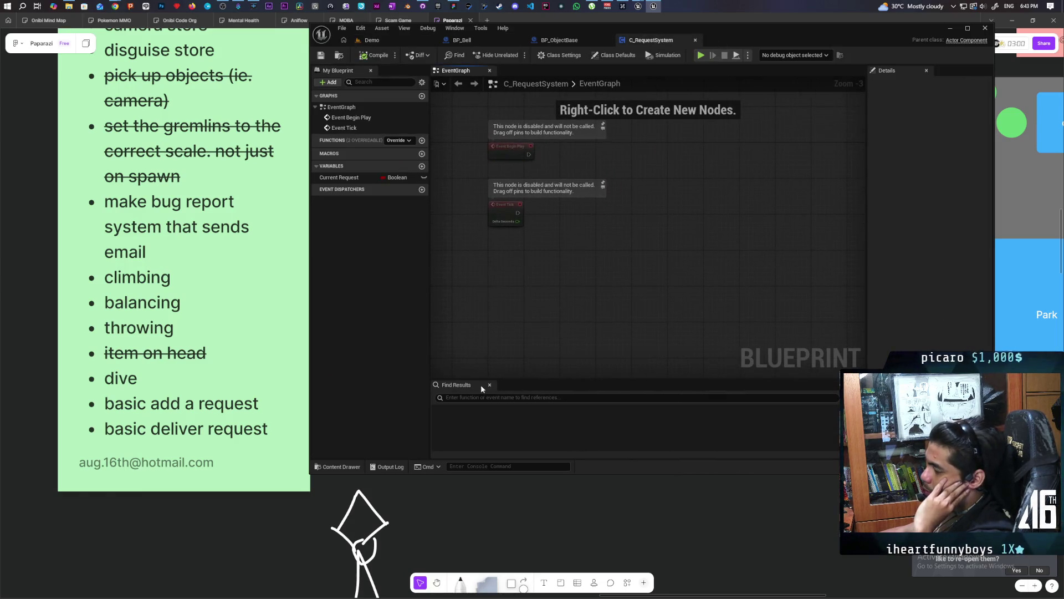
Show the Core > Requests folder assets and deselect C_RequestSystem
left_click(347, 469)
left_click(670, 399)
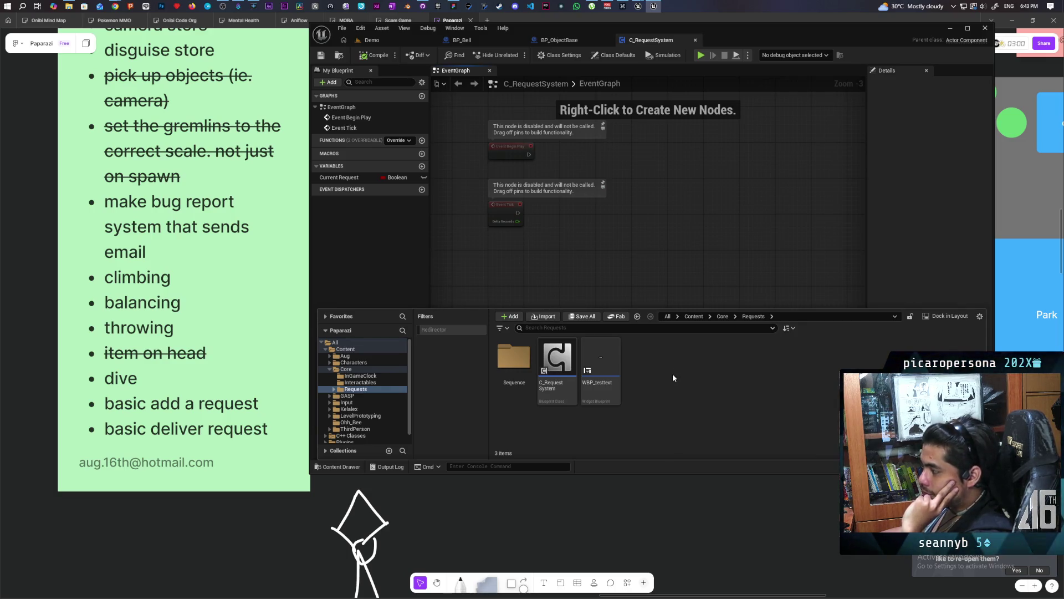
Create an Object-parented Blueprint class named Request_Base in the Requests folder
right_click(673, 374)
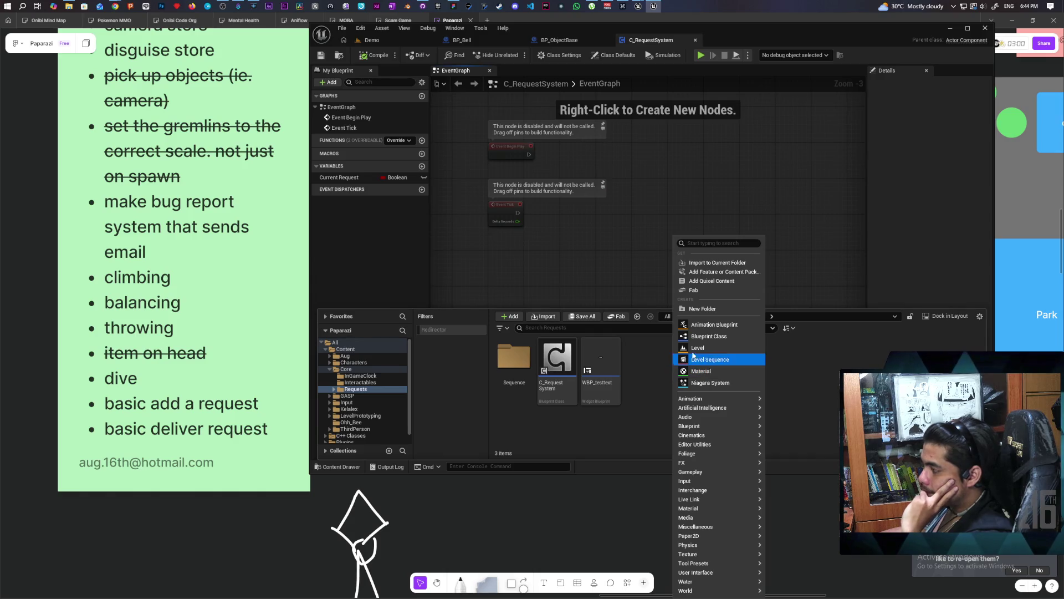
left_click(711, 335)
left_click(459, 374)
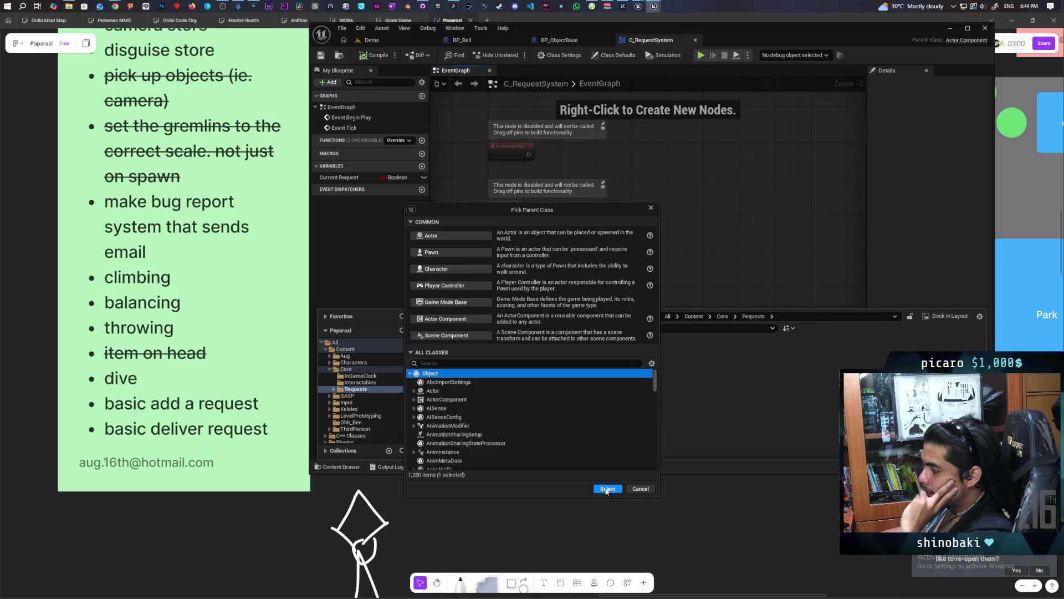
left_click(607, 489)
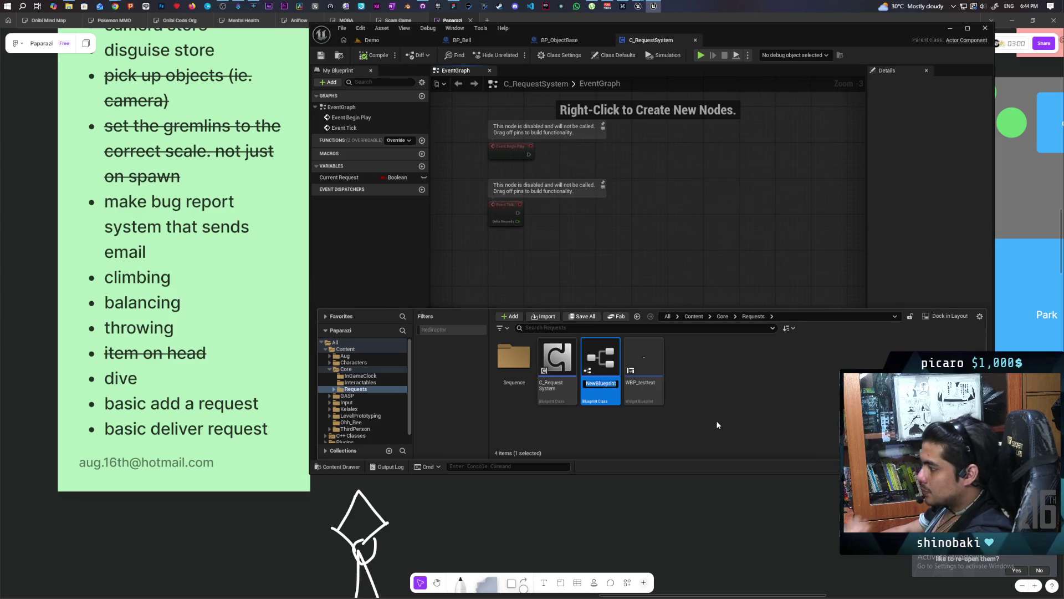
type("Req")
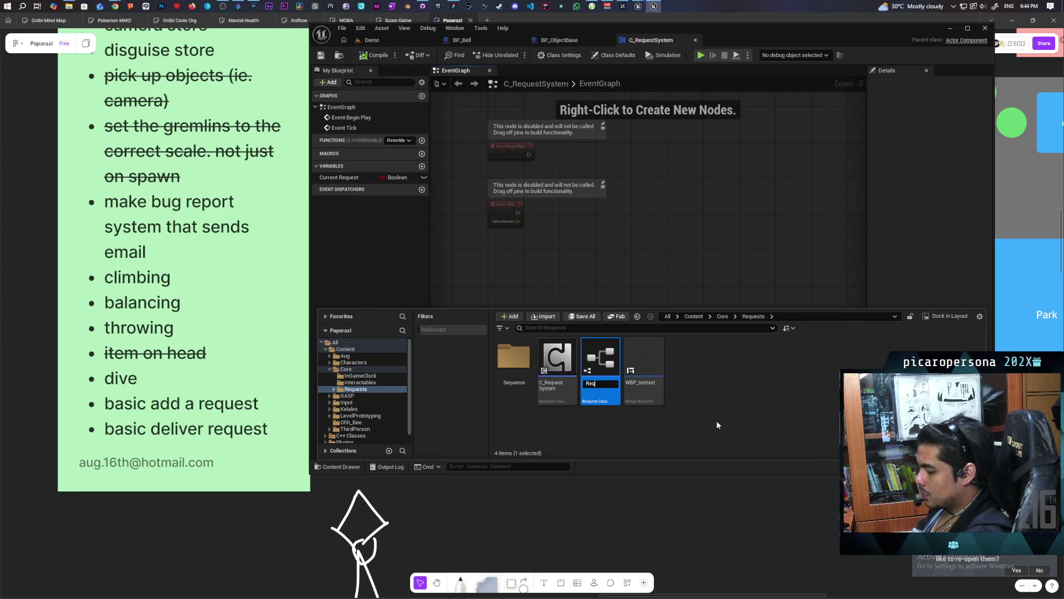
type("uest")
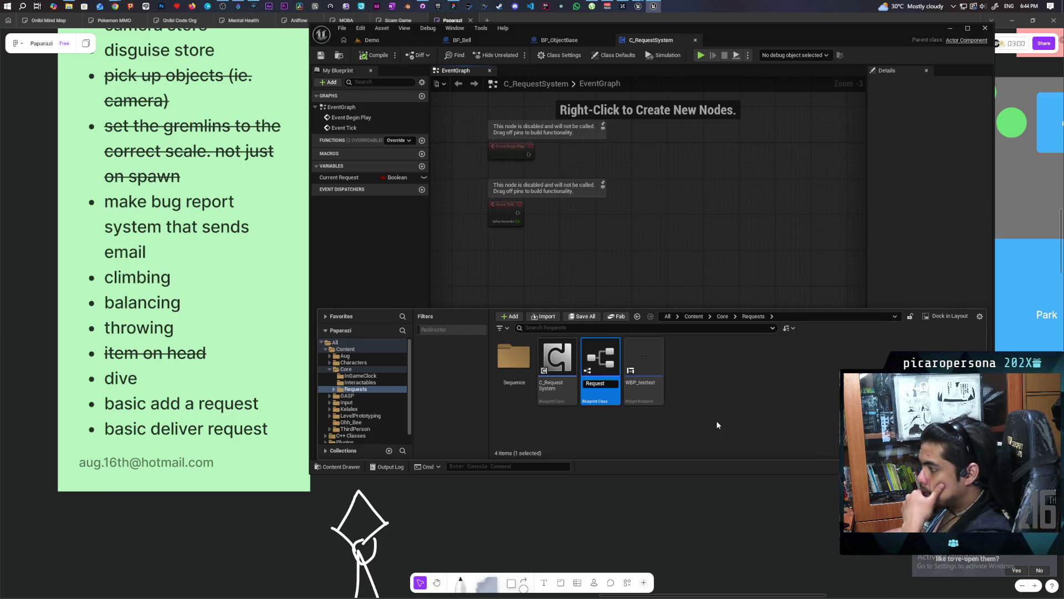
type("_Base")
key("Return")
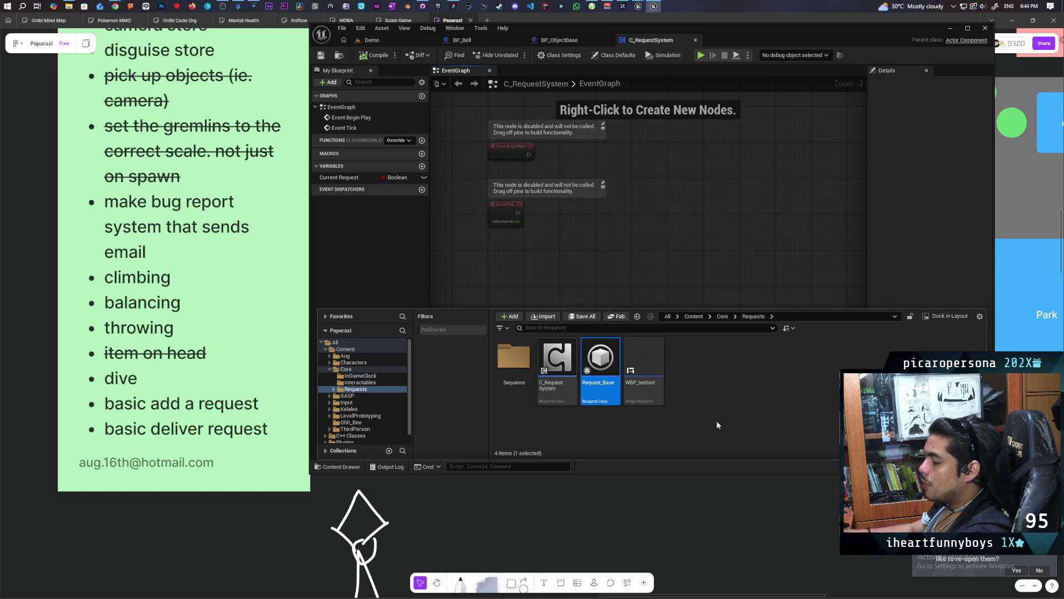
mouse_move(586, 379)
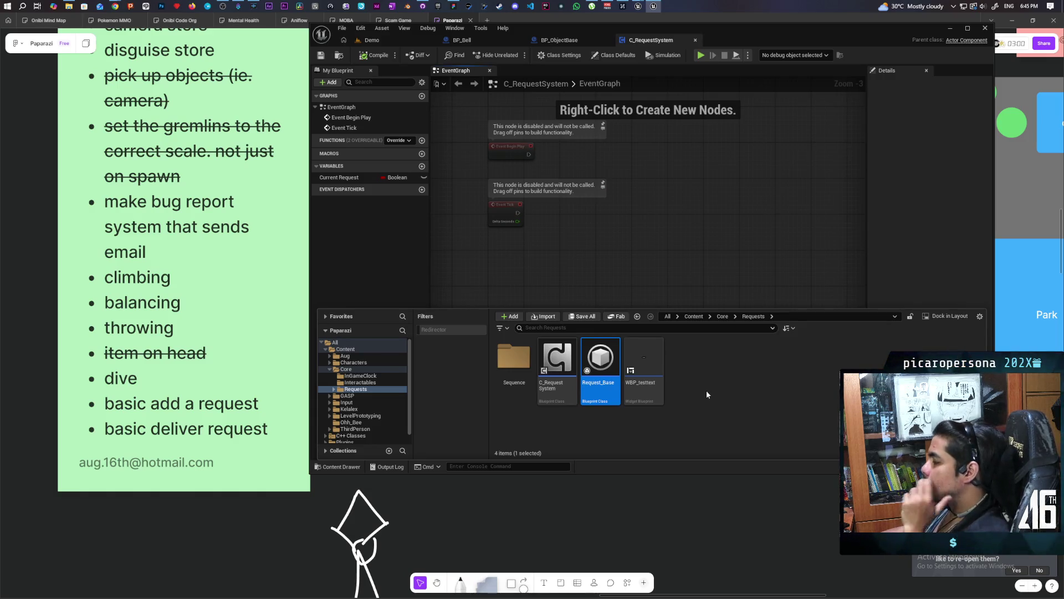
mouse_move(606, 356)
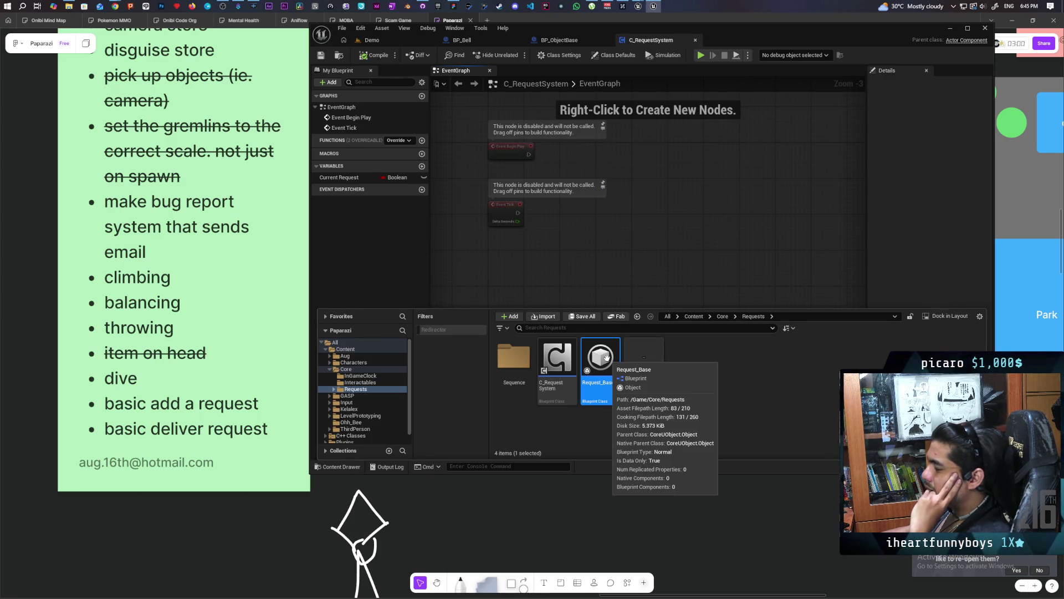
Open Request_Base, add a function named Check Request, and save the blueprint
double_click(606, 357)
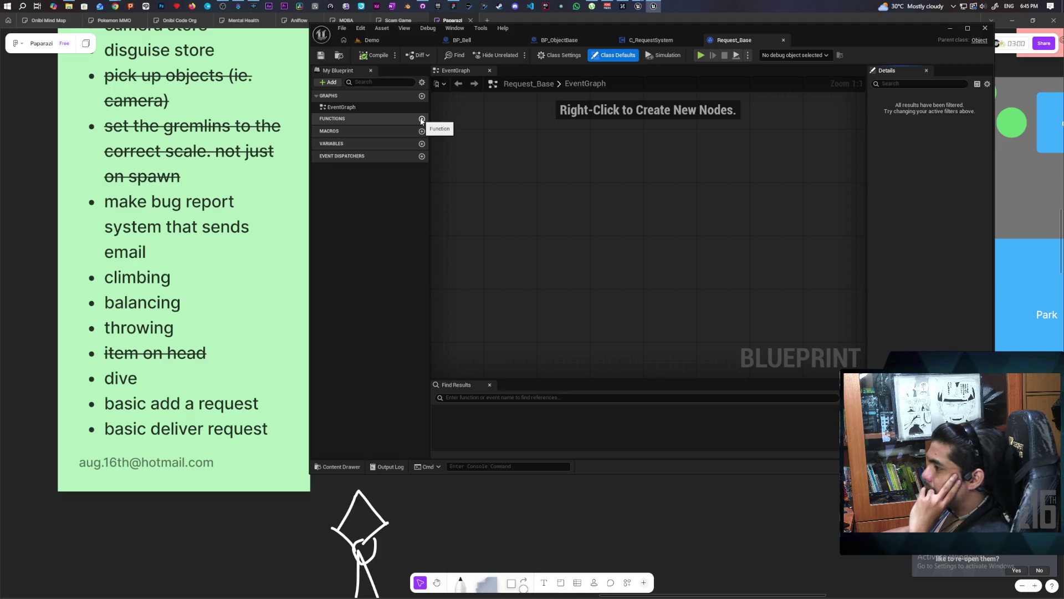
left_click(421, 119)
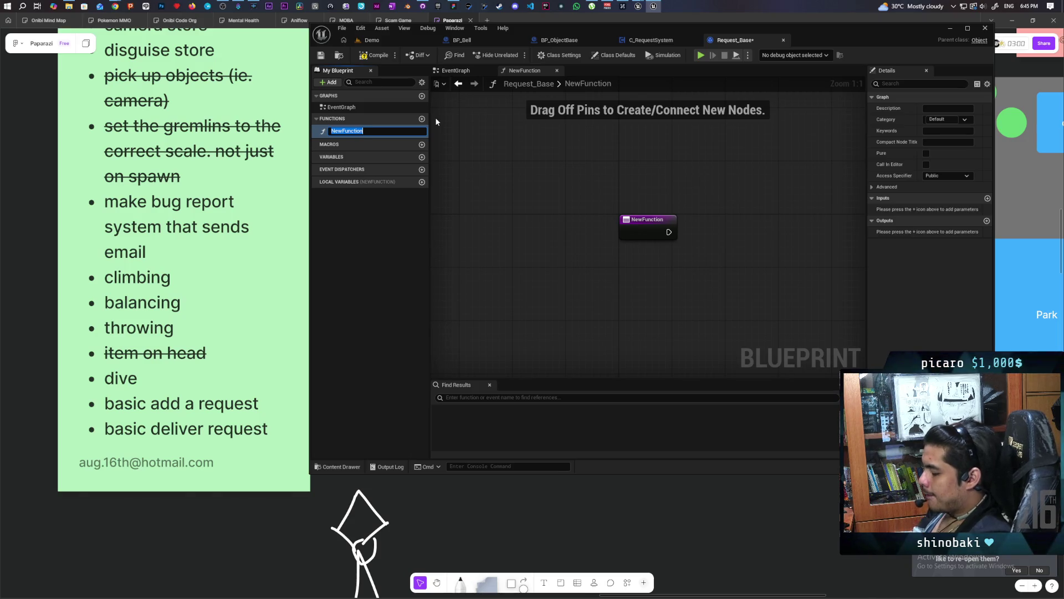
type("Che")
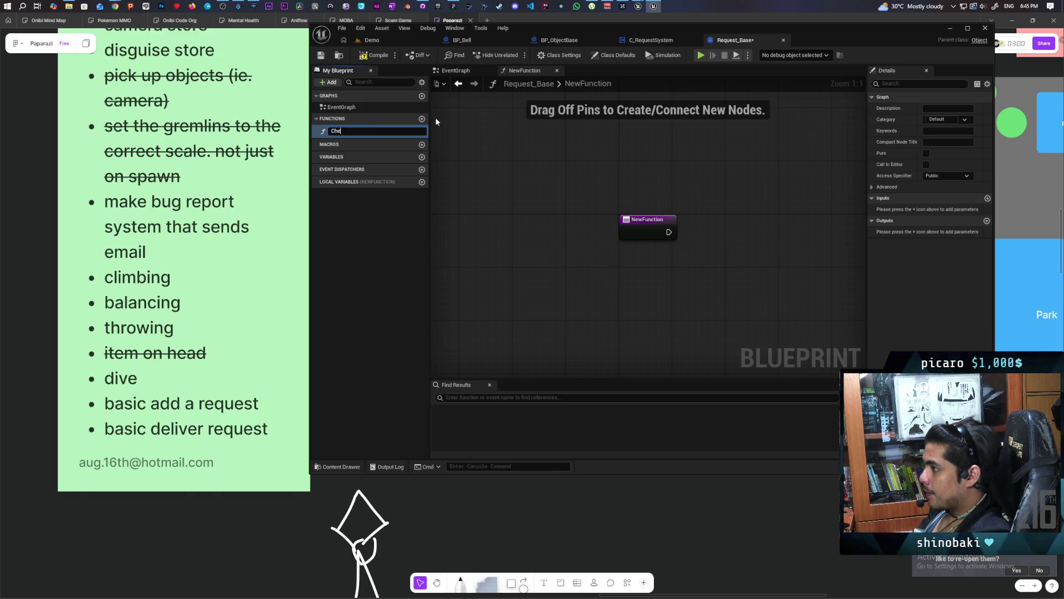
type("ck Request")
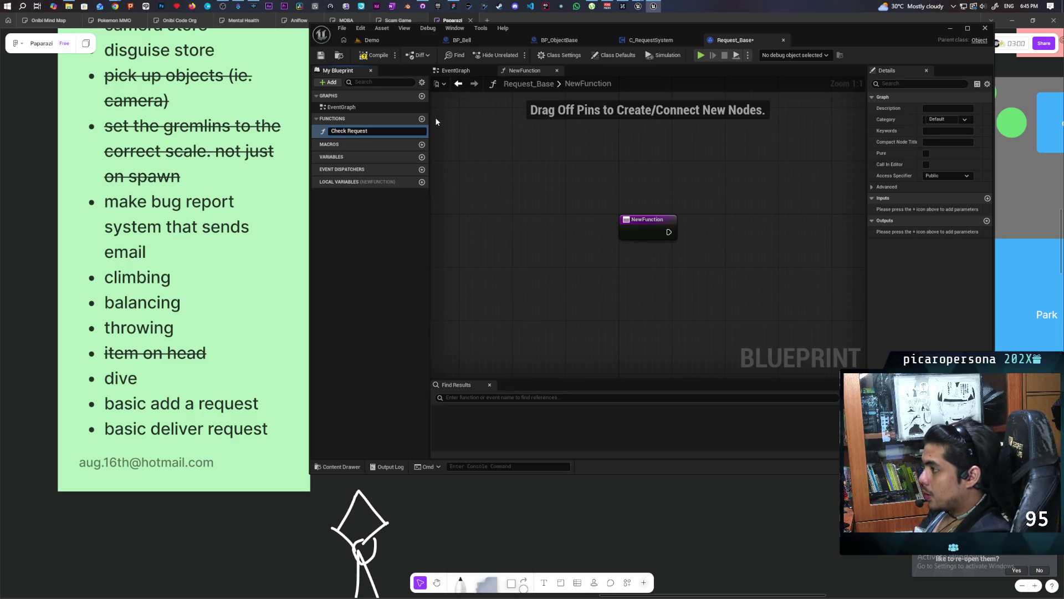
key("Return")
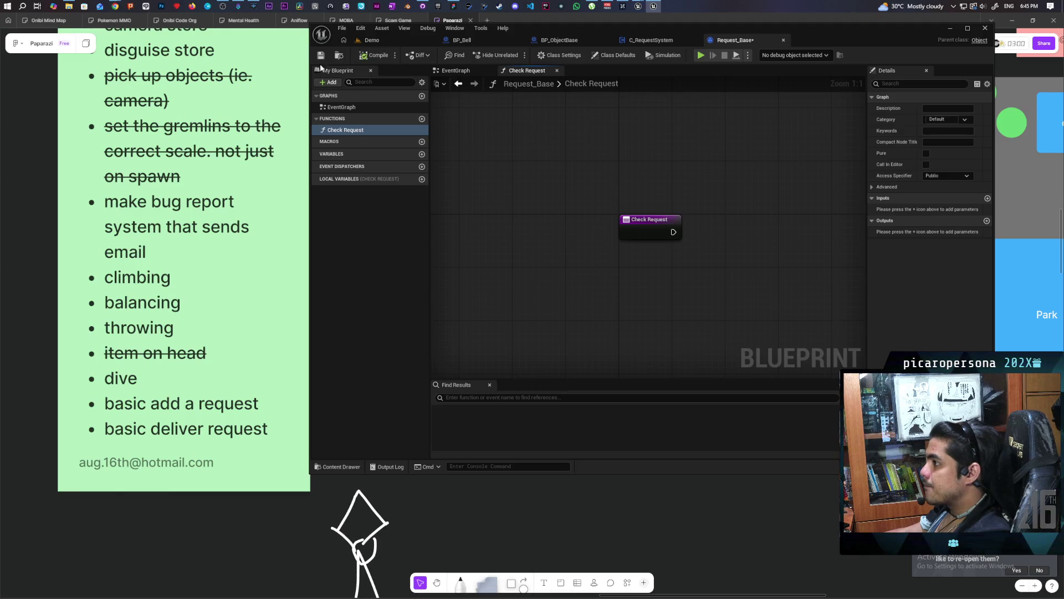
left_click(320, 56)
Give Check Request an Actor input named Object, then compile and save Request_Base
left_click_drag(689, 163, 552, 123)
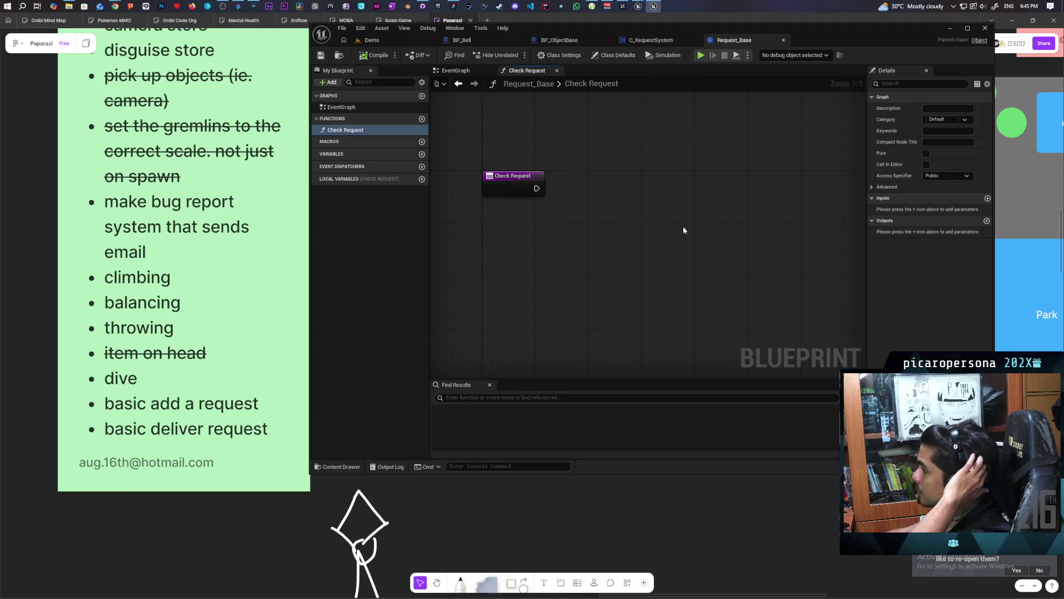
left_click(505, 187)
left_click(987, 220)
left_click(942, 232)
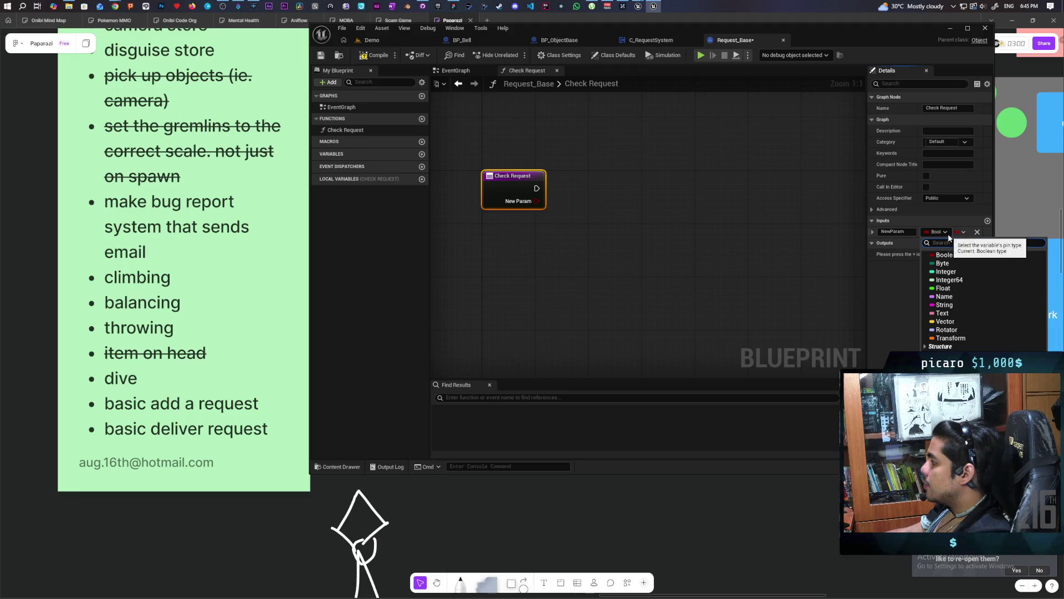
type("actor")
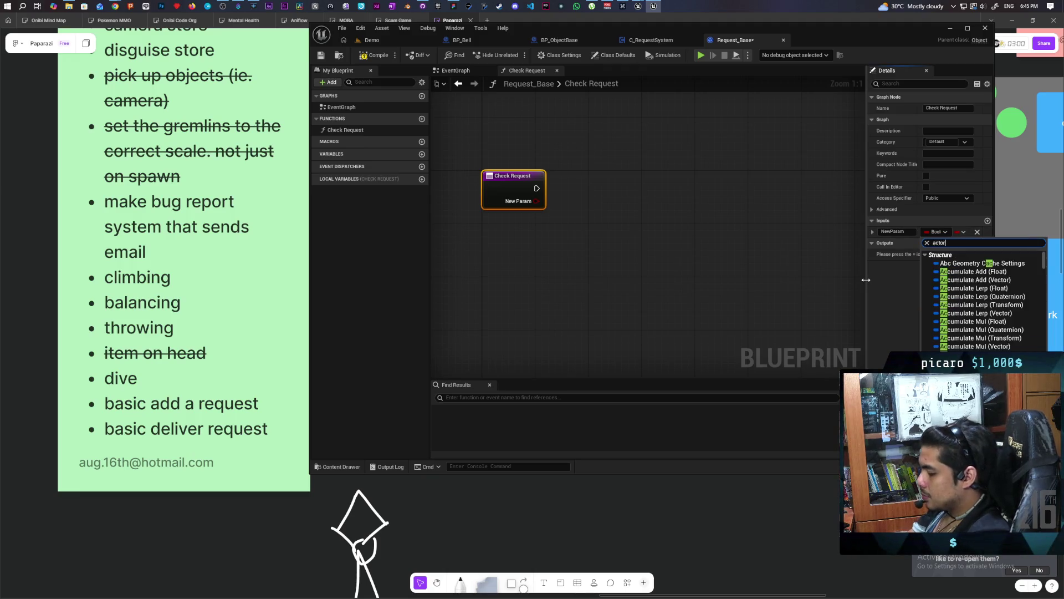
left_click(948, 327)
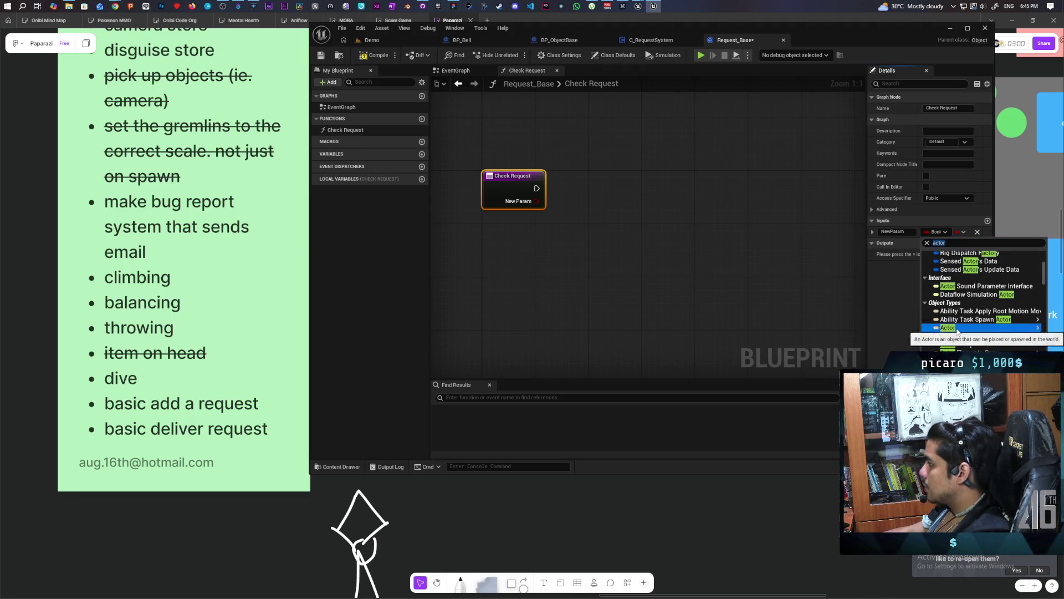
left_click(889, 327)
left_click(904, 233)
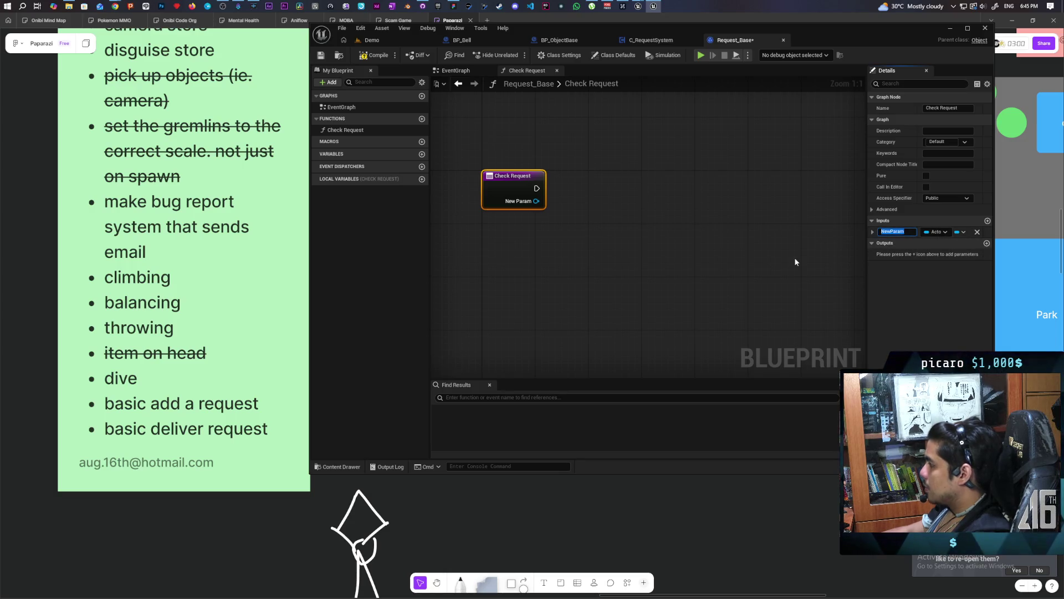
type("Object")
left_click(794, 257)
left_click(381, 59)
left_click(321, 55)
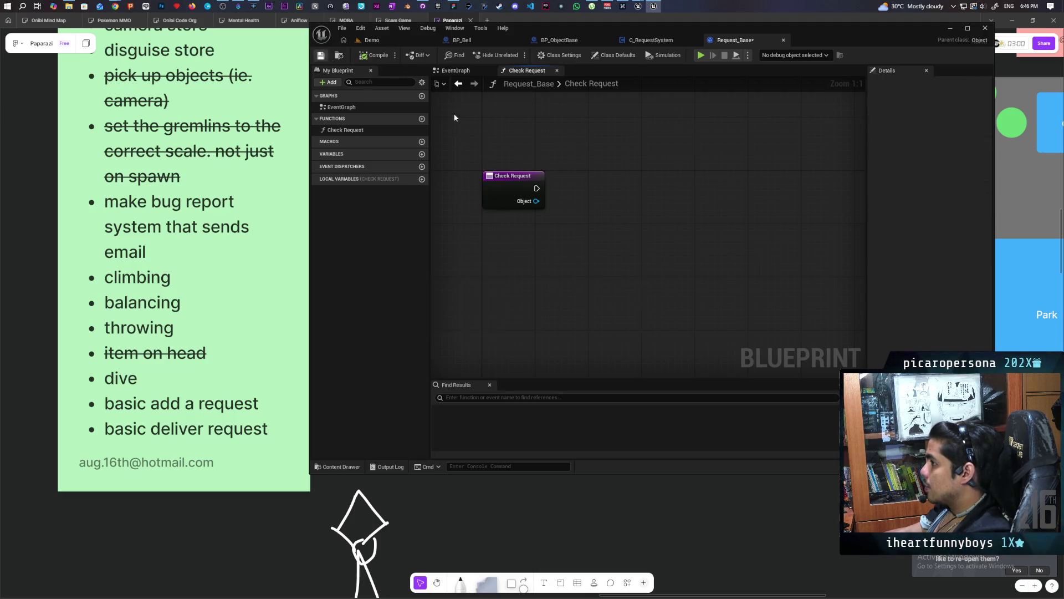
Add a Boolean output named Success to Check Request and save with Ctrl+S
left_click_drag(635, 169, 638, 239)
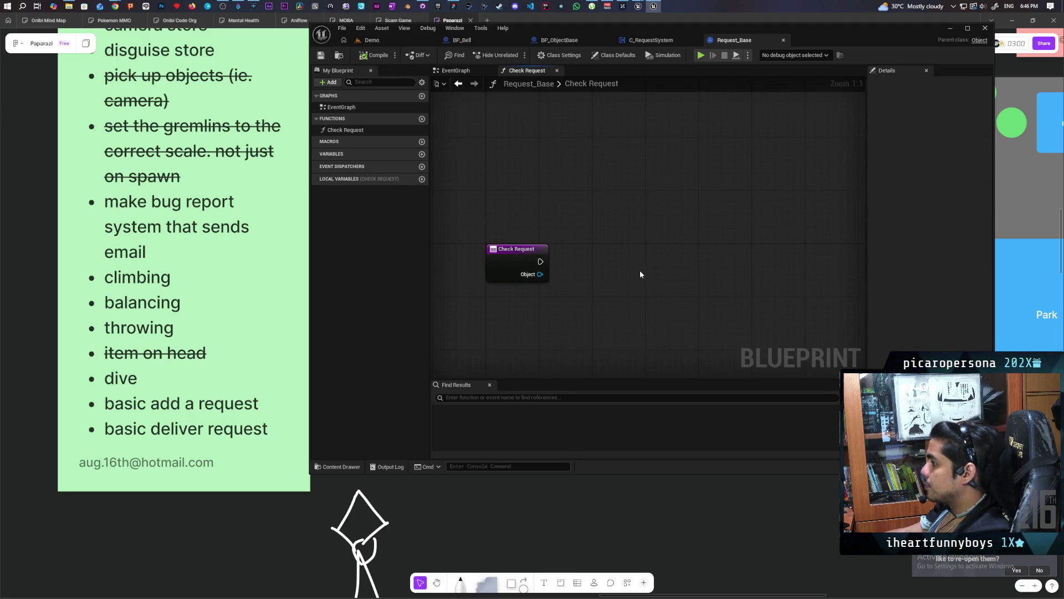
right_click(682, 248)
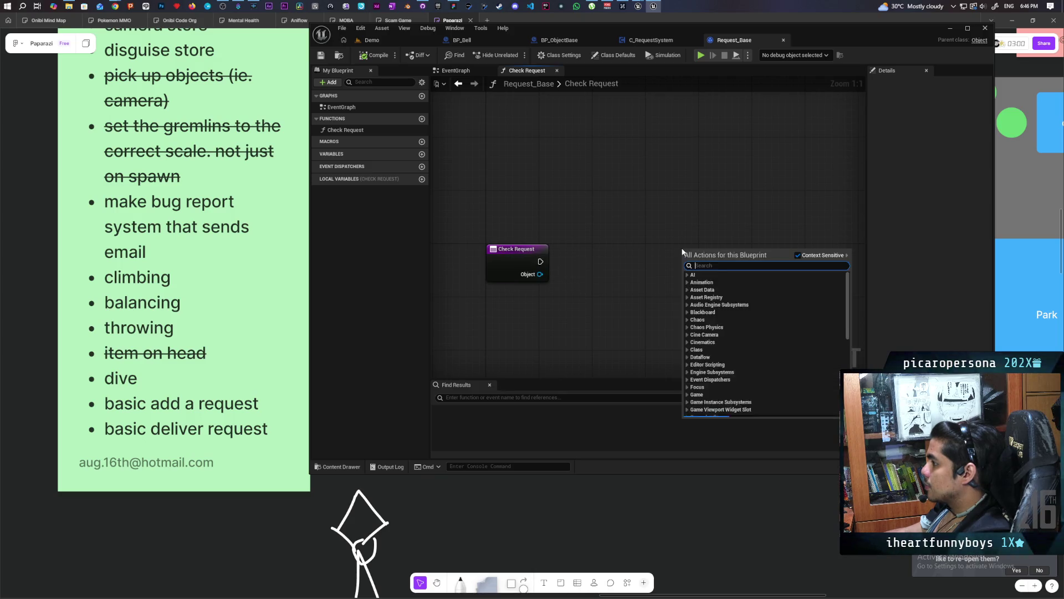
left_click(634, 249)
left_click(509, 259)
left_click(987, 242)
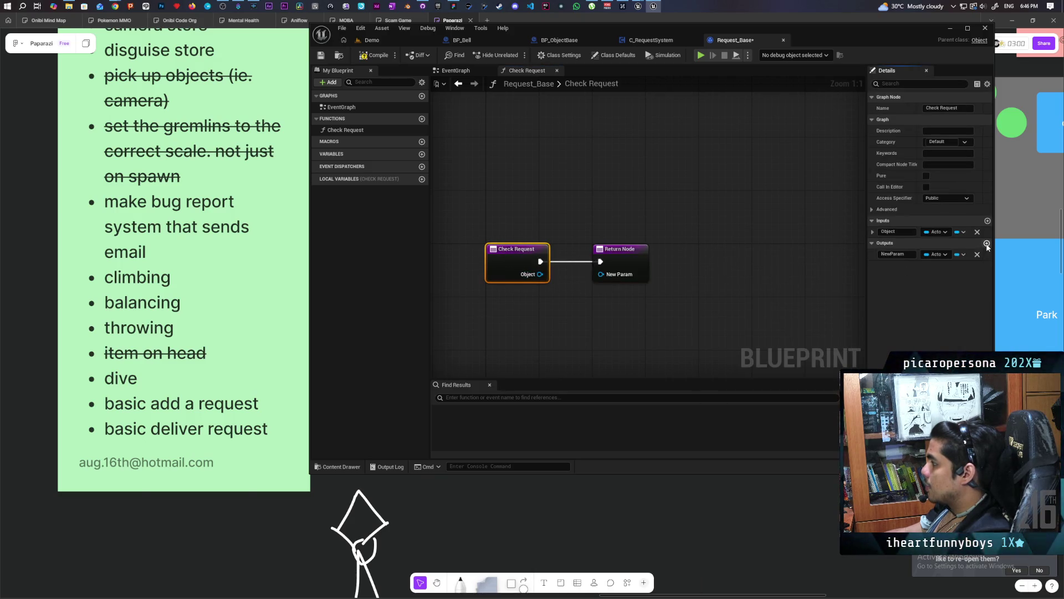
left_click(937, 253)
left_click(951, 276)
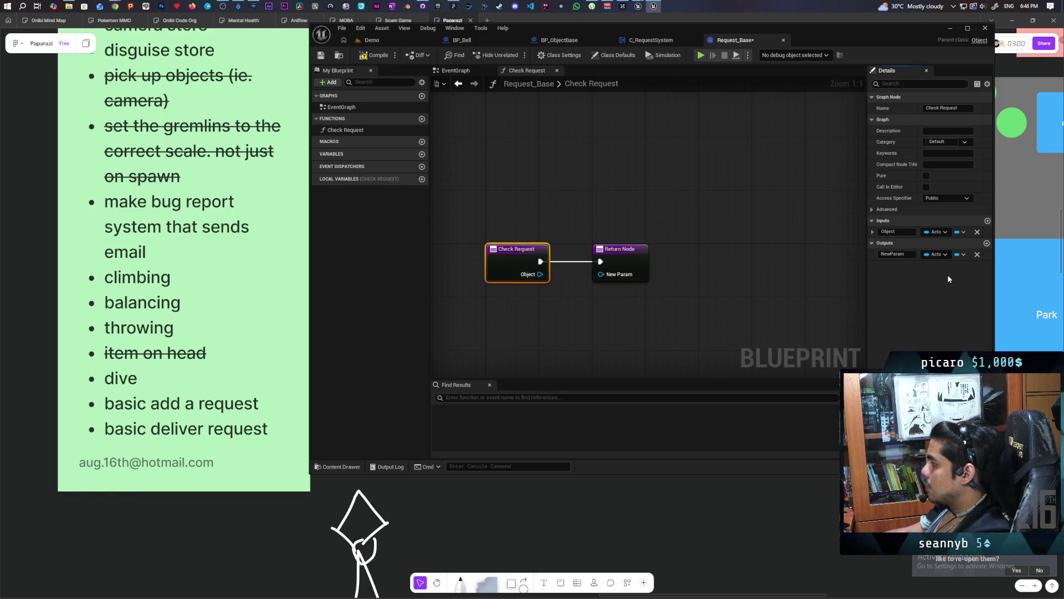
left_click(909, 254)
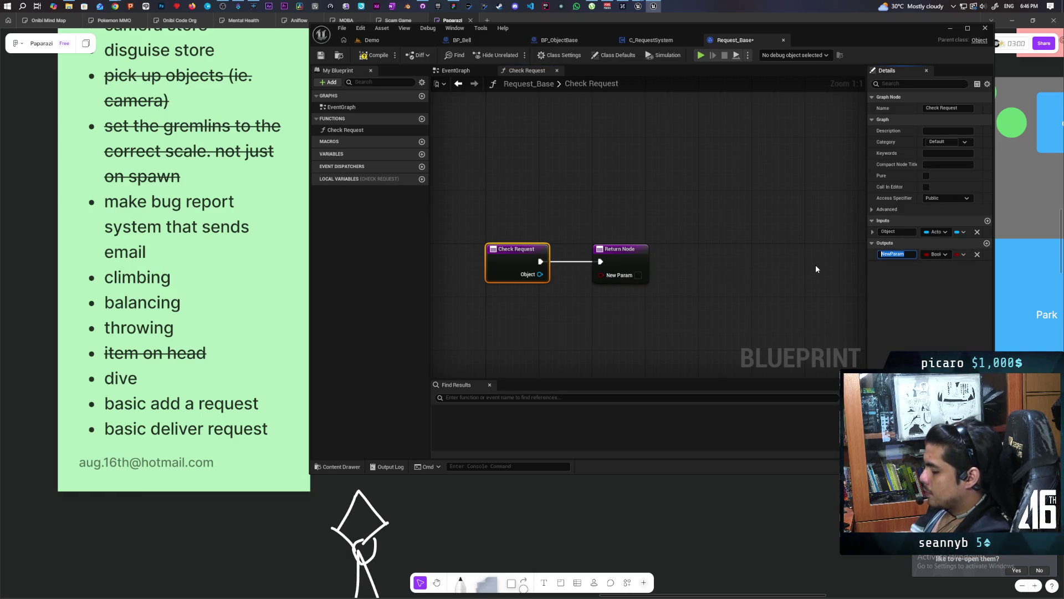
type("Success")
left_click(729, 276)
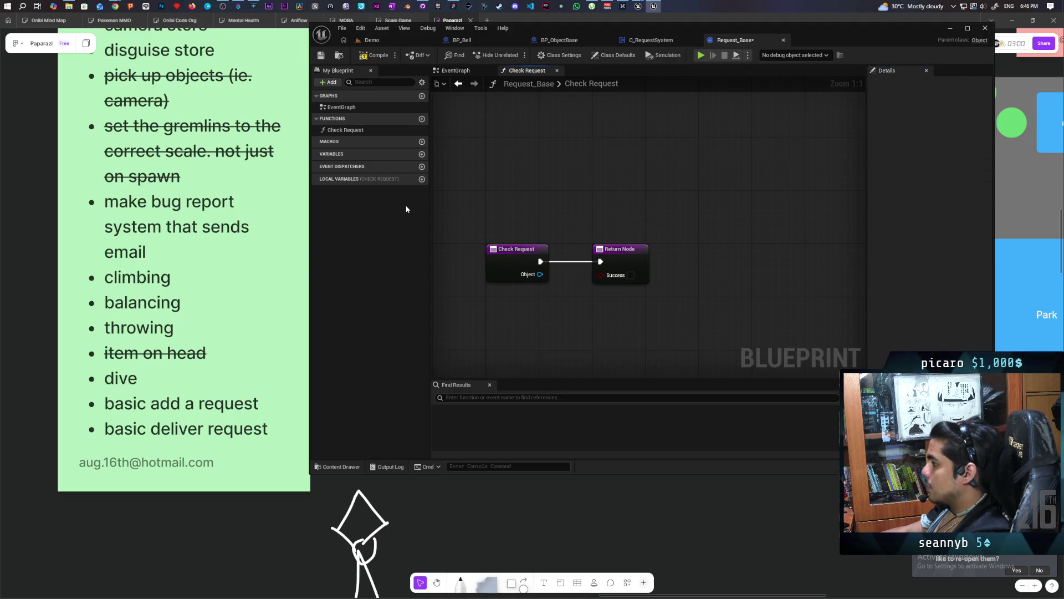
key("ctrl+s")
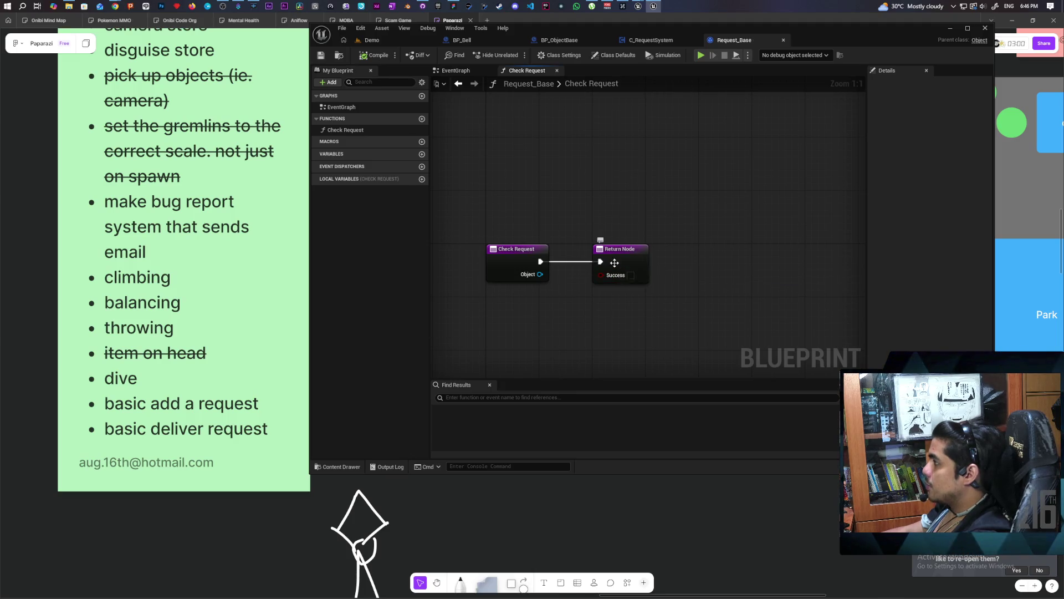
In C_RequestSystem, change Current Request from Boolean to a Request Base object reference and compile
left_click(647, 41)
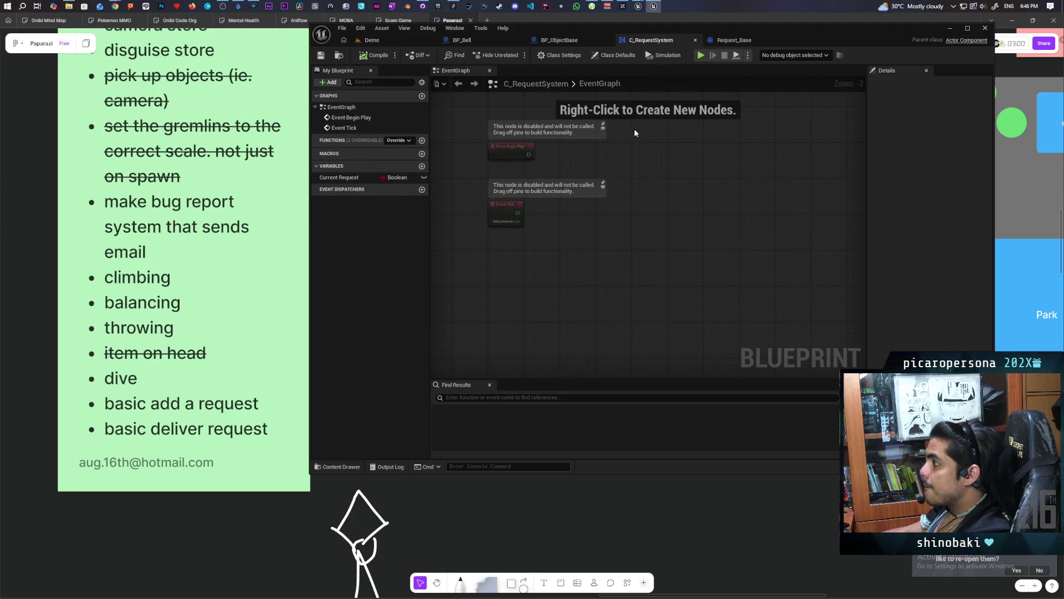
left_click(394, 176)
type("request")
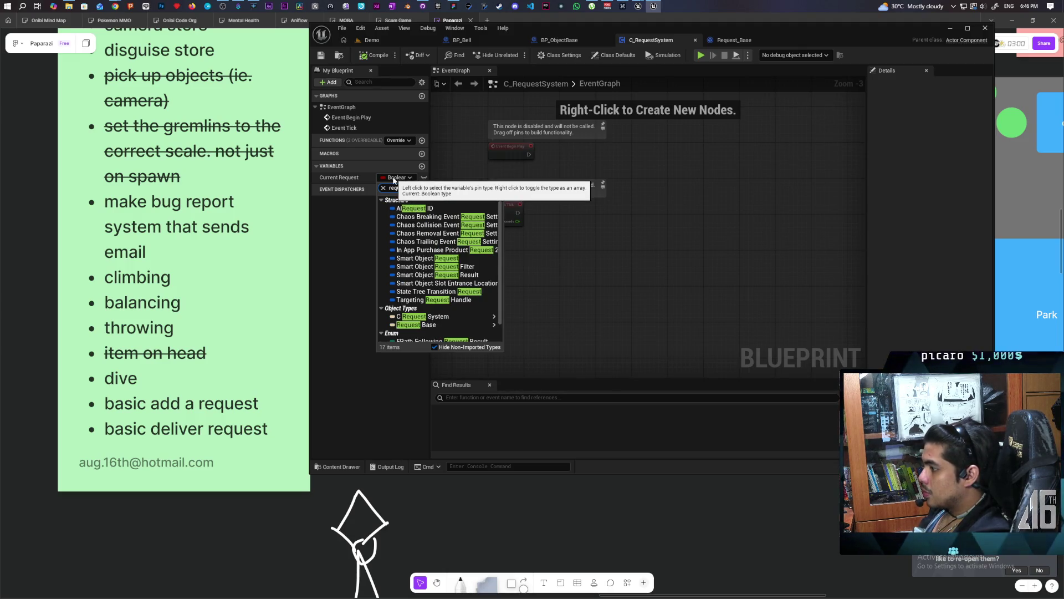
mouse_move(438, 324)
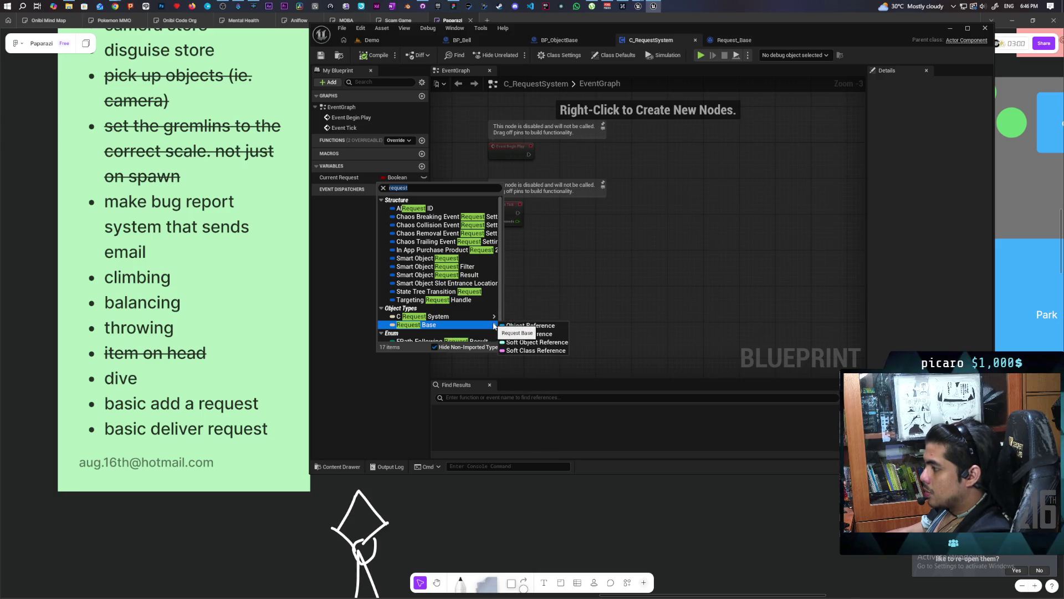
left_click(514, 330)
left_click(321, 54)
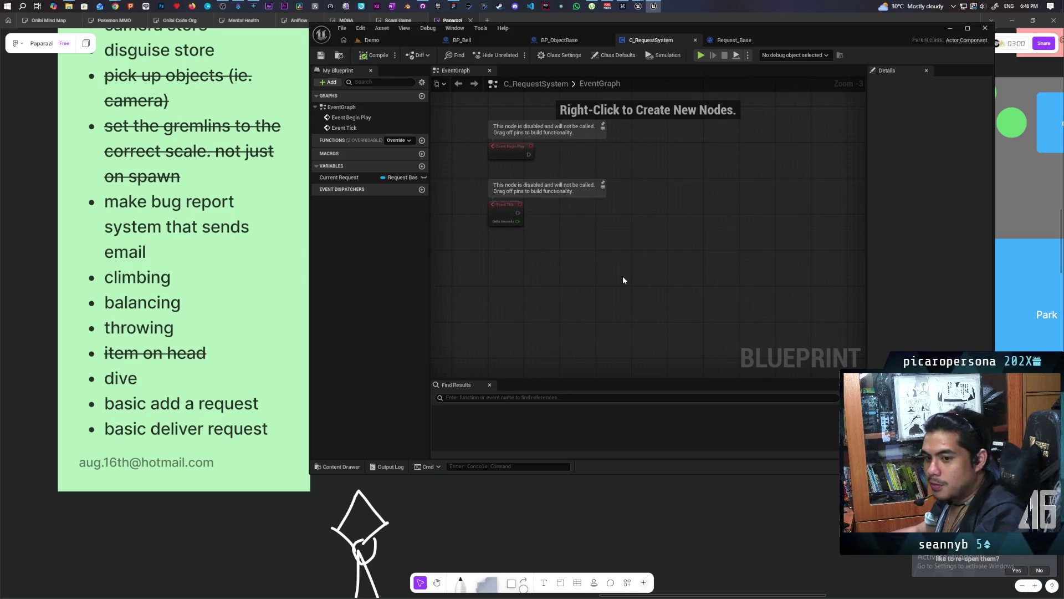
Place a Current Request getter and wire it into a new Check Request call's Target
left_click_drag(623, 279, 604, 289)
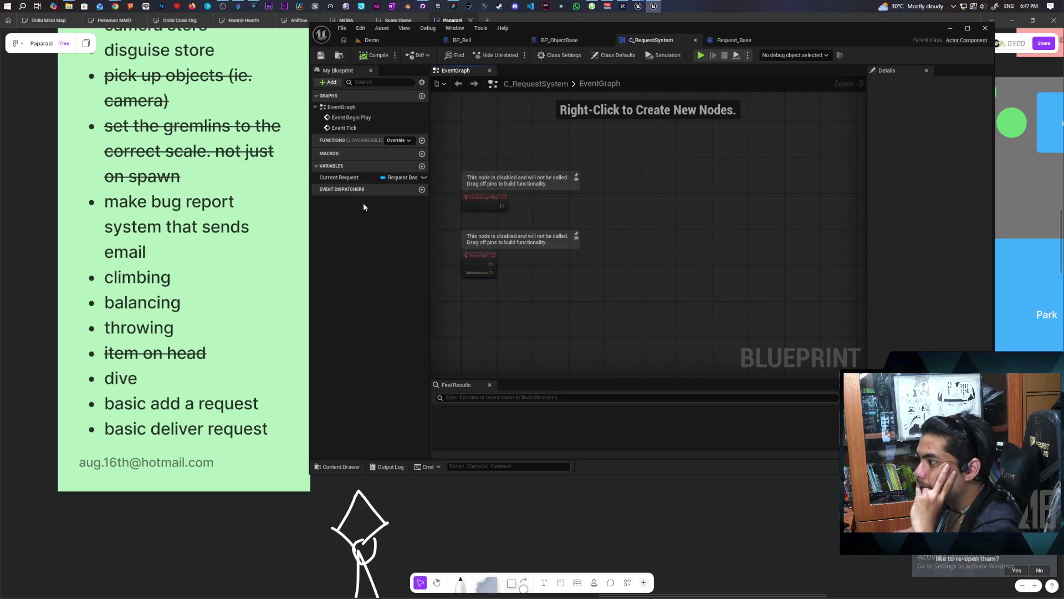
mouse_move(349, 178)
left_mouse_down()
mouse_move(574, 316)
mouse_move(546, 323)
mouse_move(585, 305)
mouse_move(575, 296)
left_mouse_up()
left_click(550, 331)
type("request")
key("Escape")
key("Return")
Arrange the getter and Check Request nodes together and save C_RequestSystem
scroll(604, 266, "up", 3)
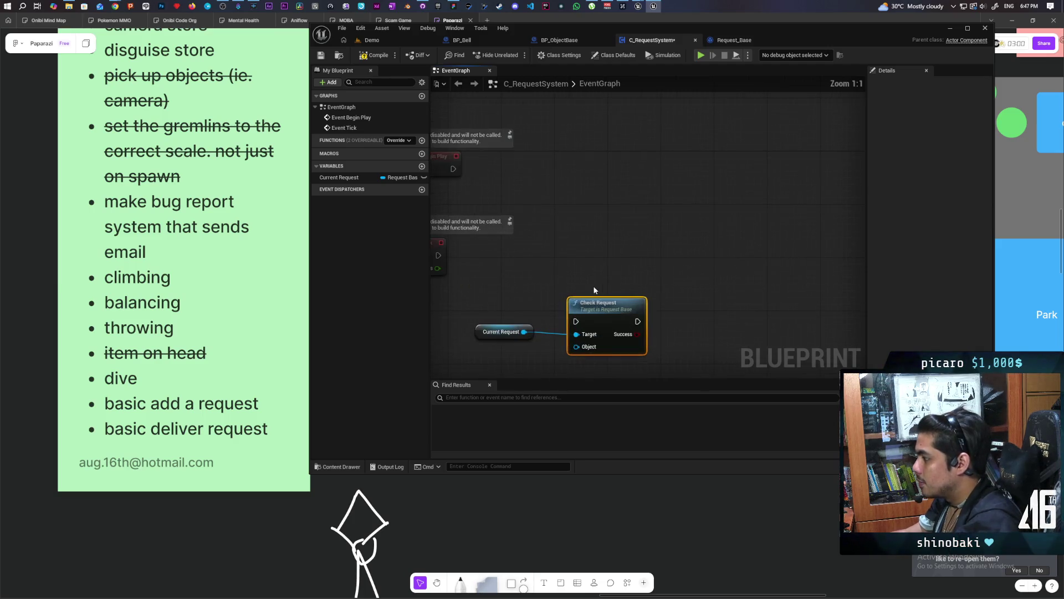
mouse_move(572, 360)
left_mouse_down()
mouse_move(579, 262)
mouse_move(605, 250)
left_mouse_up()
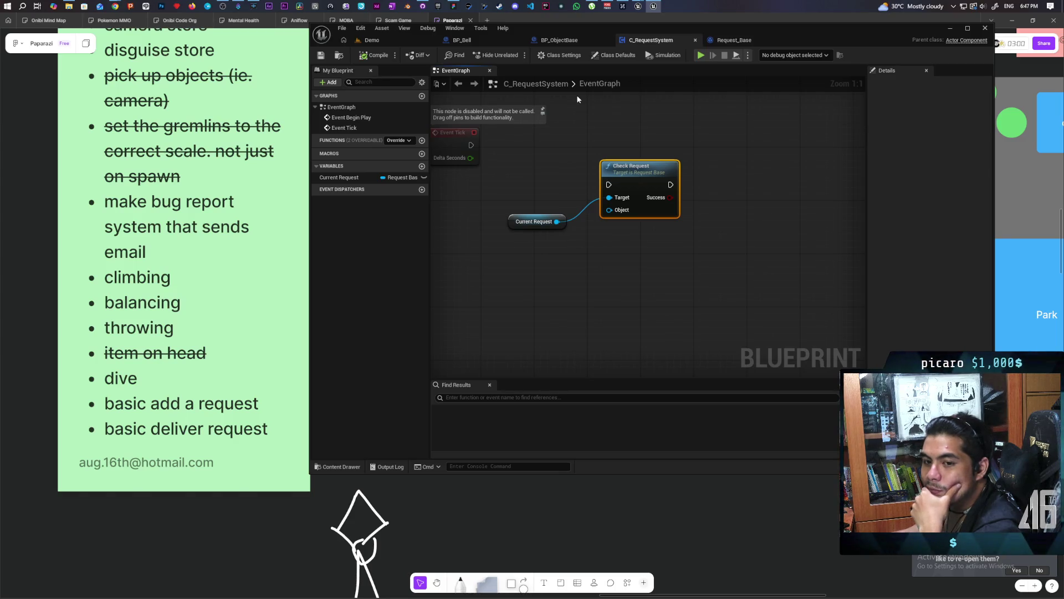
mouse_move(655, 205)
left_mouse_down()
mouse_move(656, 225)
mouse_move(549, 272)
mouse_move(563, 272)
left_mouse_up()
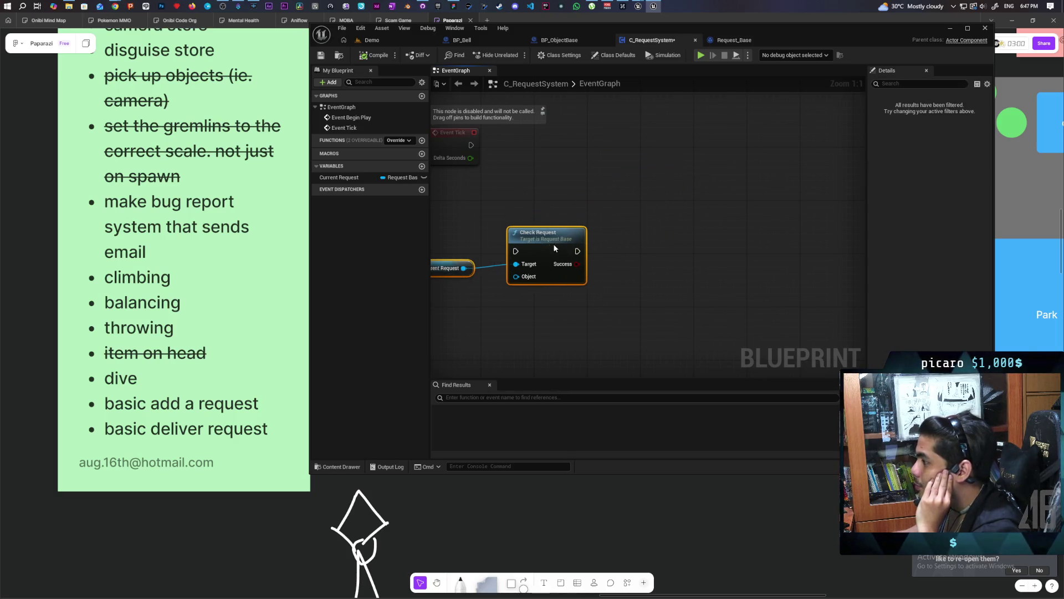
left_click_drag(553, 201, 677, 209)
key("ctrl+s")
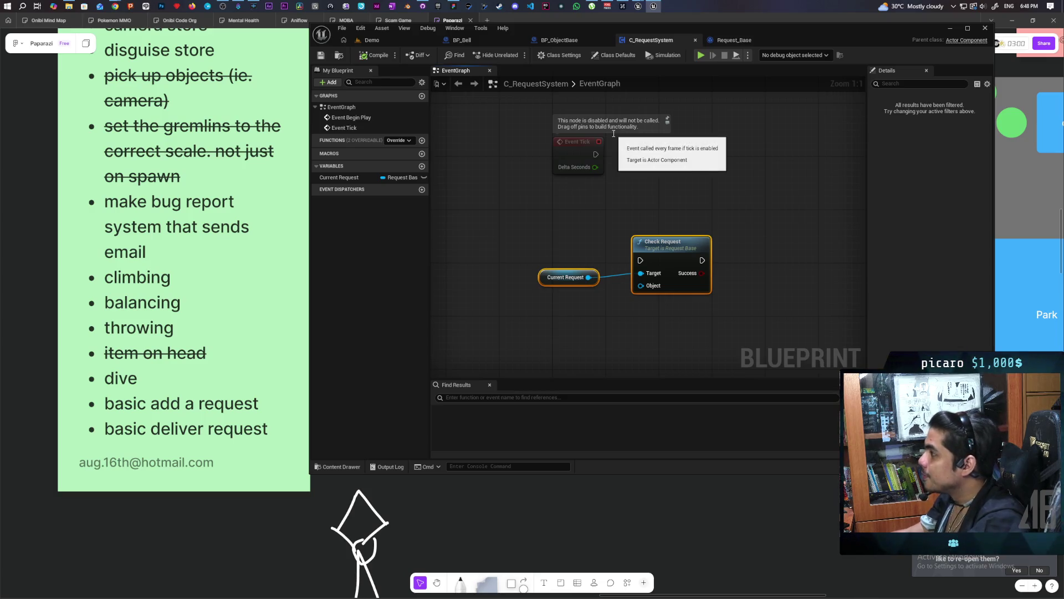
left_click(587, 239)
left_click_drag(586, 233, 590, 178)
mouse_move(541, 237)
left_mouse_down()
mouse_move(569, 262)
mouse_move(569, 209)
mouse_move(541, 209)
mouse_move(566, 201)
left_mouse_up()
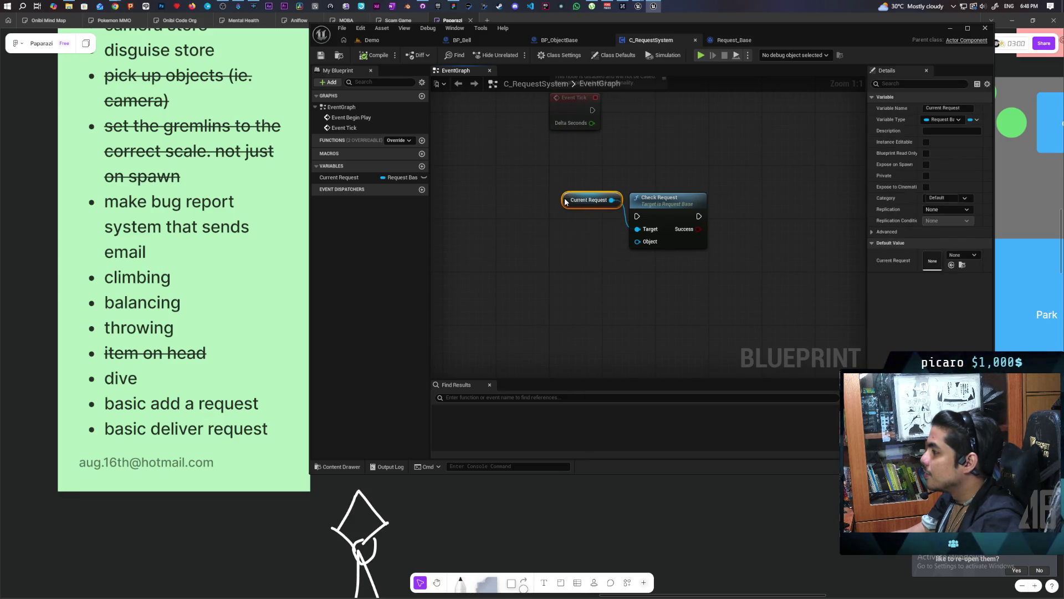
left_click(560, 226)
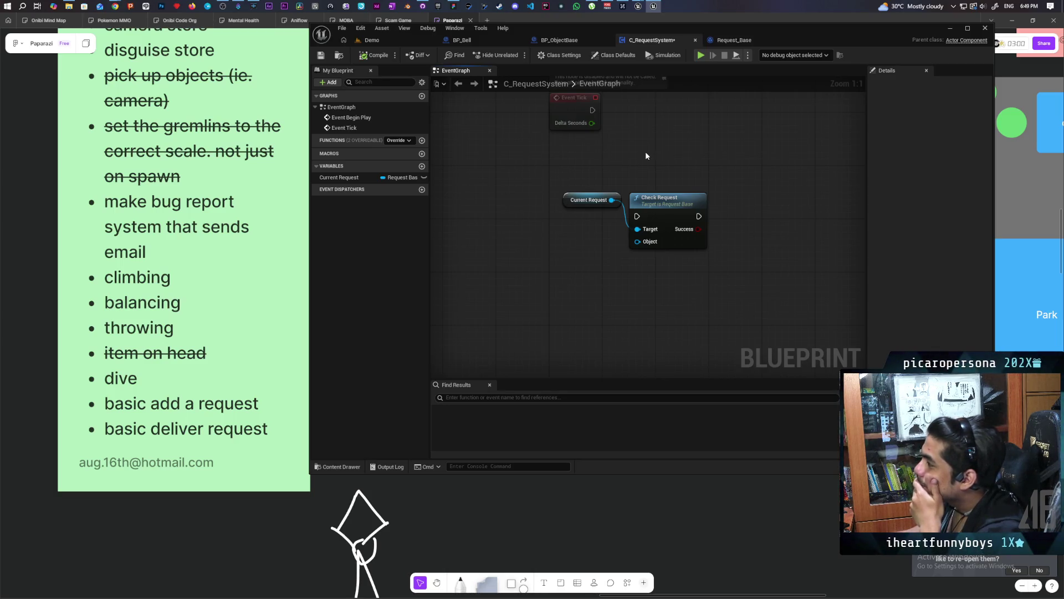
Nudge the Current Request node, check Request_Base's Check Request, save C_RequestSystem, and return to Demo
mouse_move(645, 151)
left_mouse_down()
mouse_move(576, 243)
mouse_move(575, 285)
mouse_move(560, 218)
mouse_move(487, 263)
left_mouse_up()
left_click(531, 242)
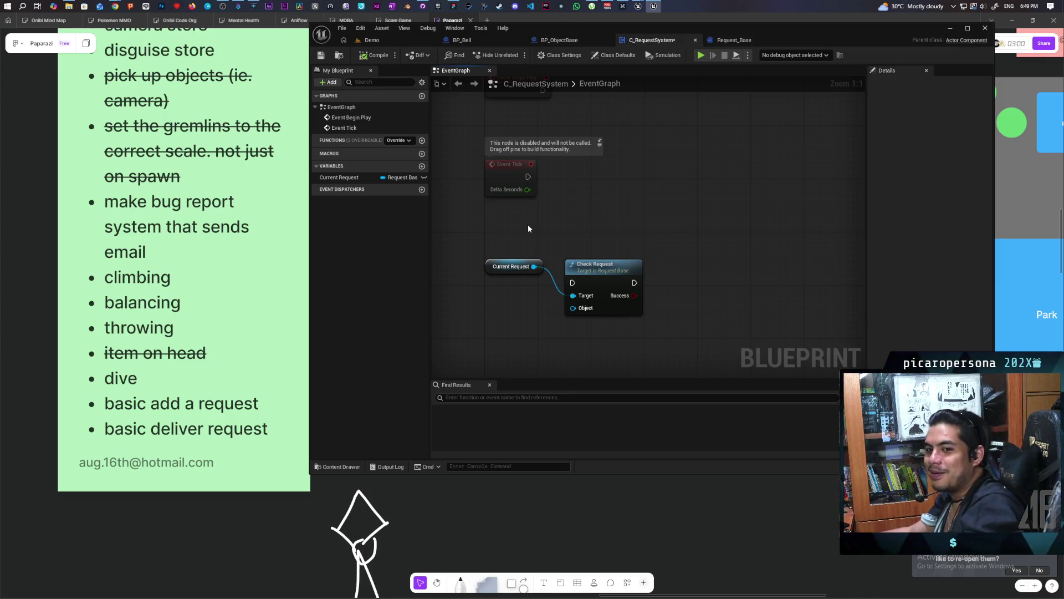
left_click(715, 44)
left_click(656, 44)
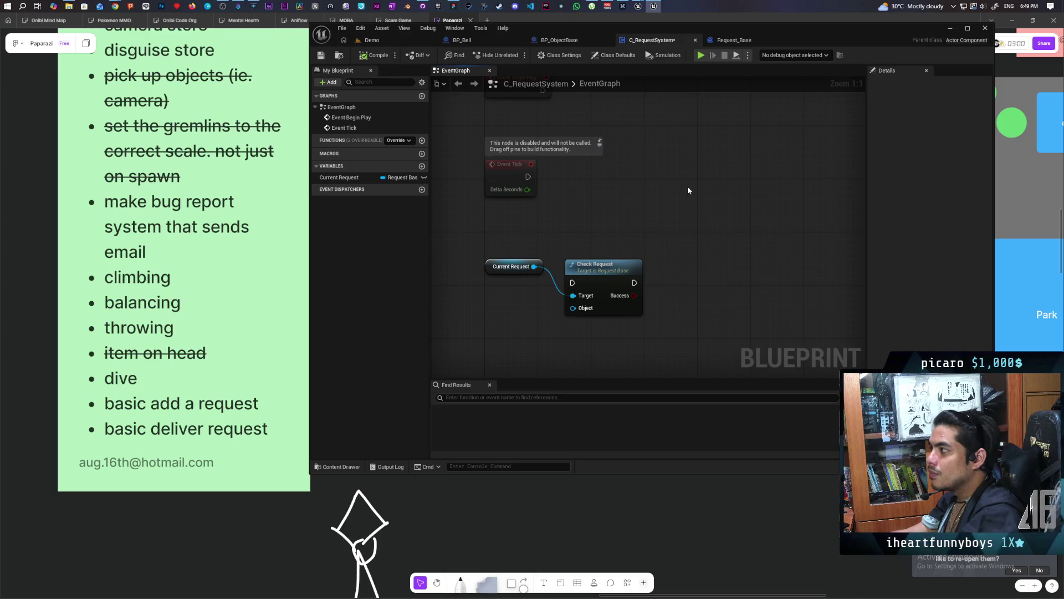
key("ctrl+s")
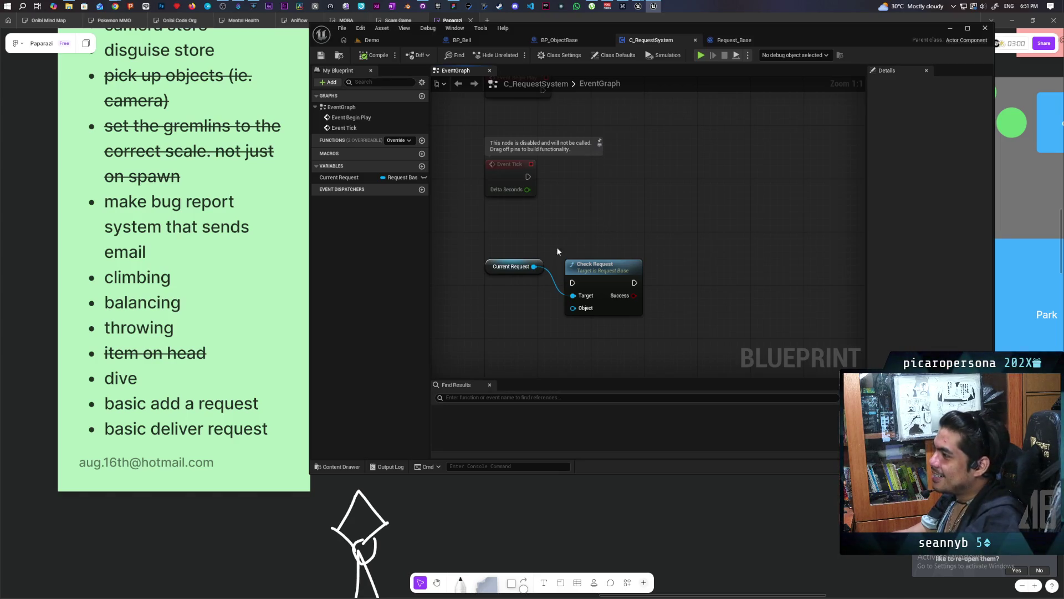
left_click(384, 39)
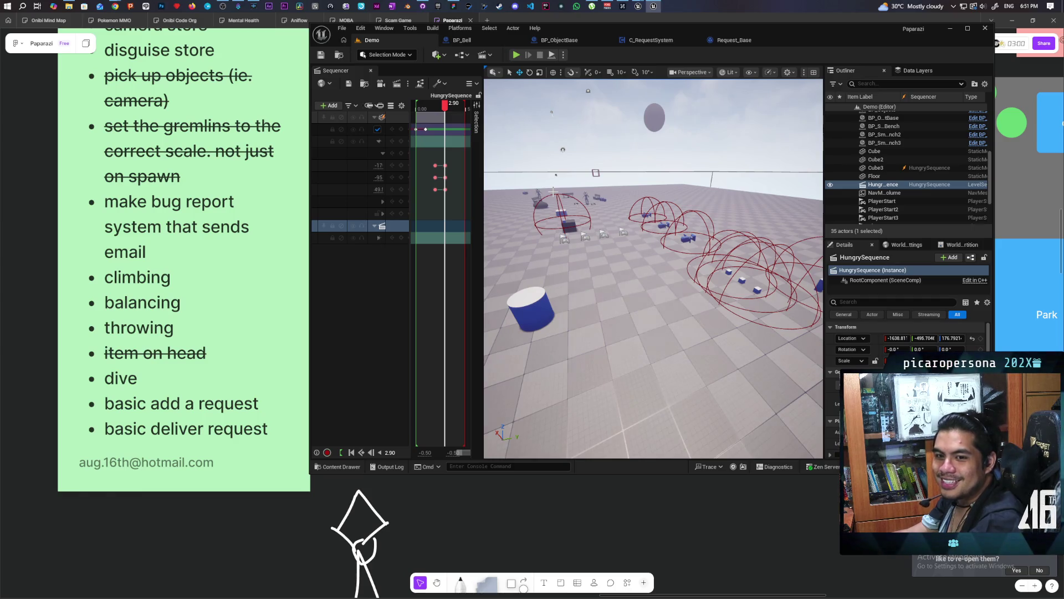
Glance at the Request_Base blueprint, then go back to C_RequestSystem's Event Graph
left_click(740, 40)
left_click(658, 39)
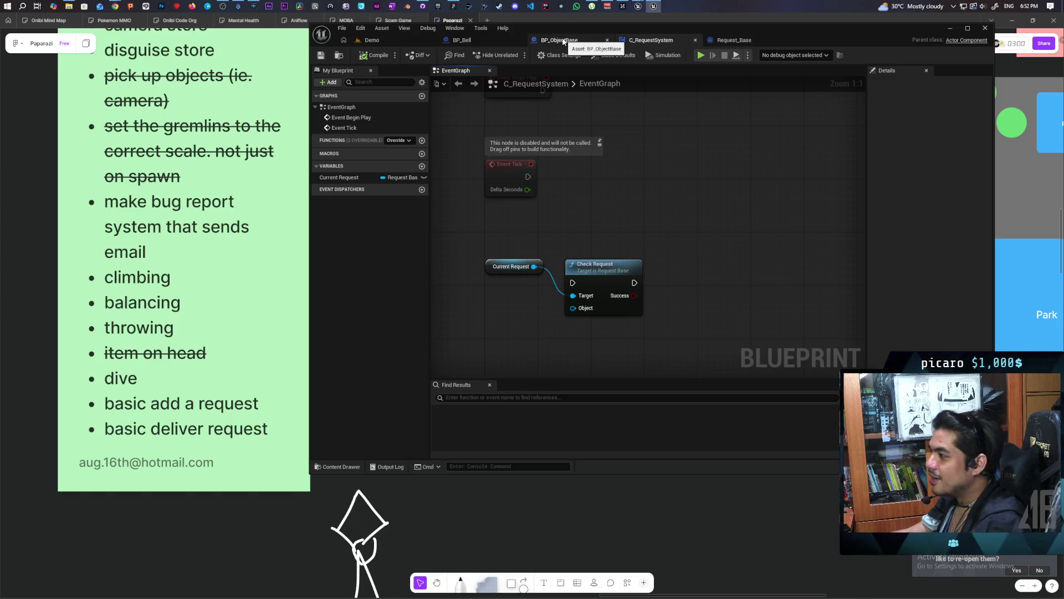
Look over the BP_ObjectBase graph, revisit C_RequestSystem, then switch to the Demo level
left_click(563, 42)
left_click(657, 41)
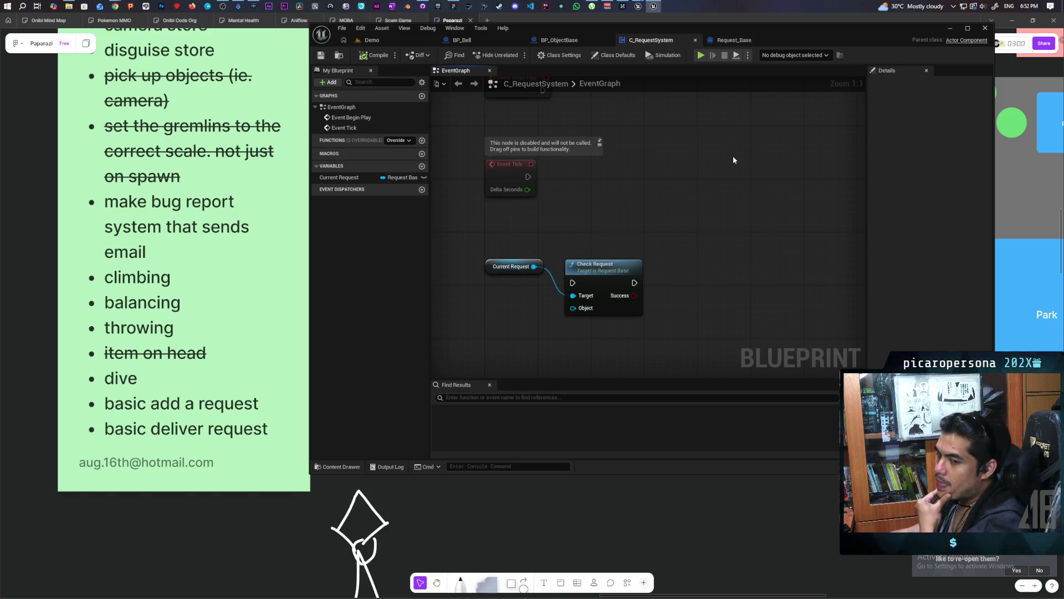
left_click(389, 40)
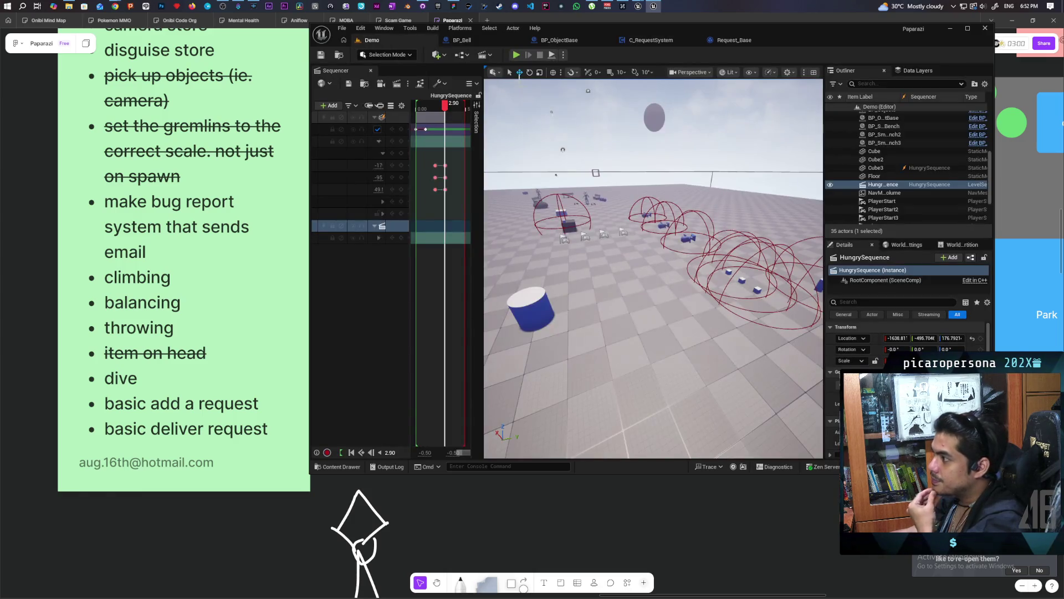
Filter the Place Actors list with 'sphere' to show Sphere, Trigger Sphere and Sky Atmosphere
left_click(462, 55)
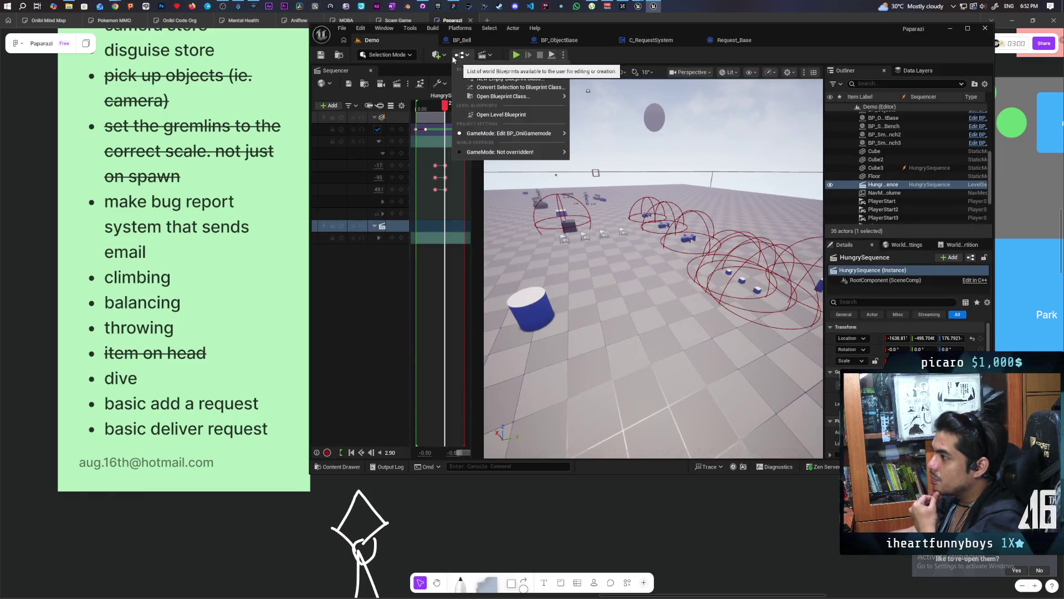
left_click(445, 55)
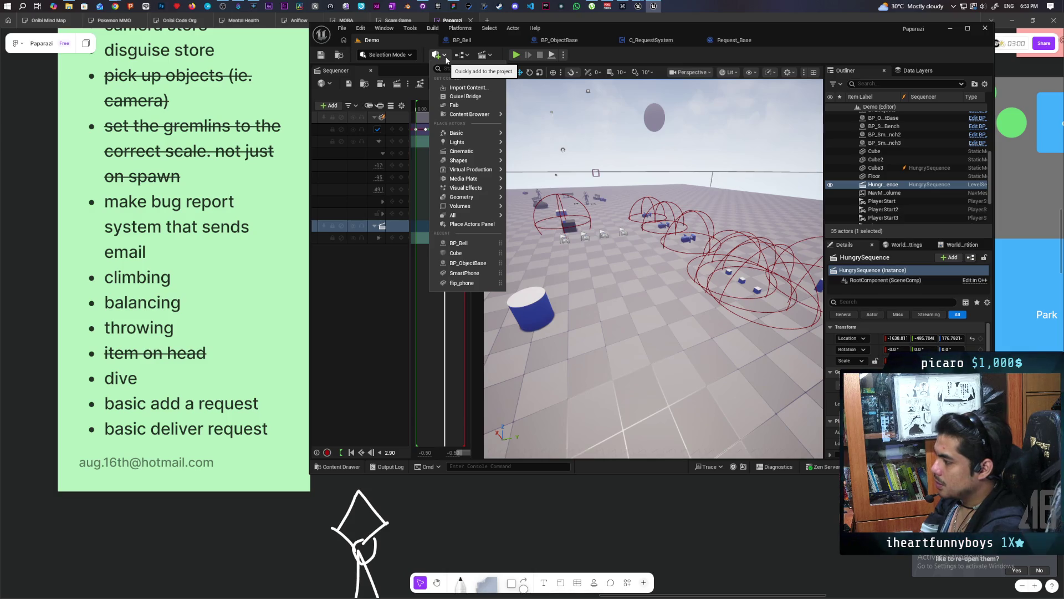
type("sphere")
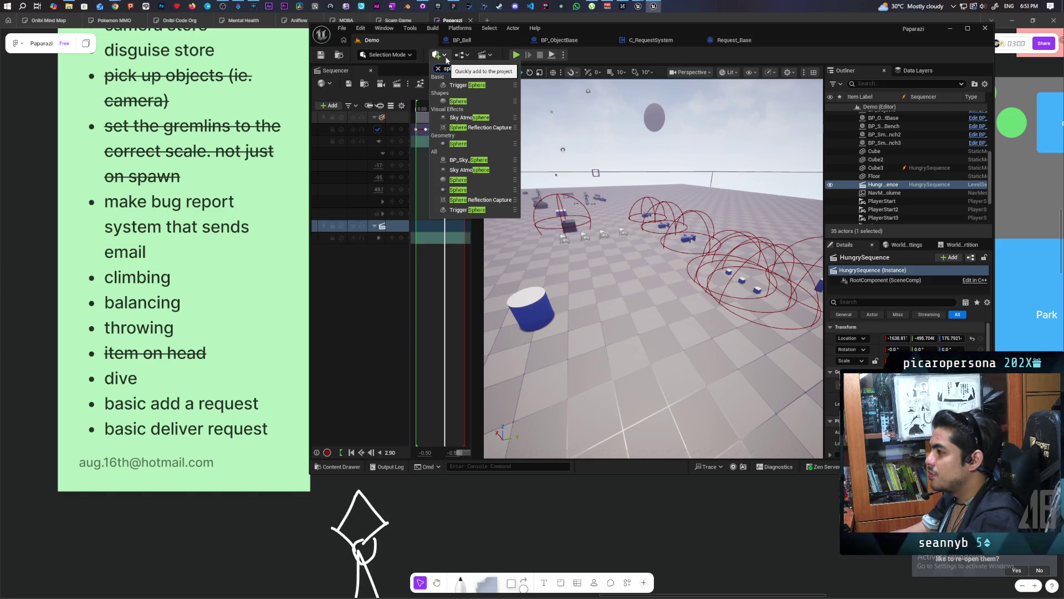
Place a Trigger Sphere beside the blue cylinder, nudge it along X, and save the level
mouse_move(468, 85)
left_mouse_down()
mouse_move(521, 89)
mouse_move(612, 325)
mouse_move(578, 294)
left_mouse_up()
scroll(578, 295, "up", 5)
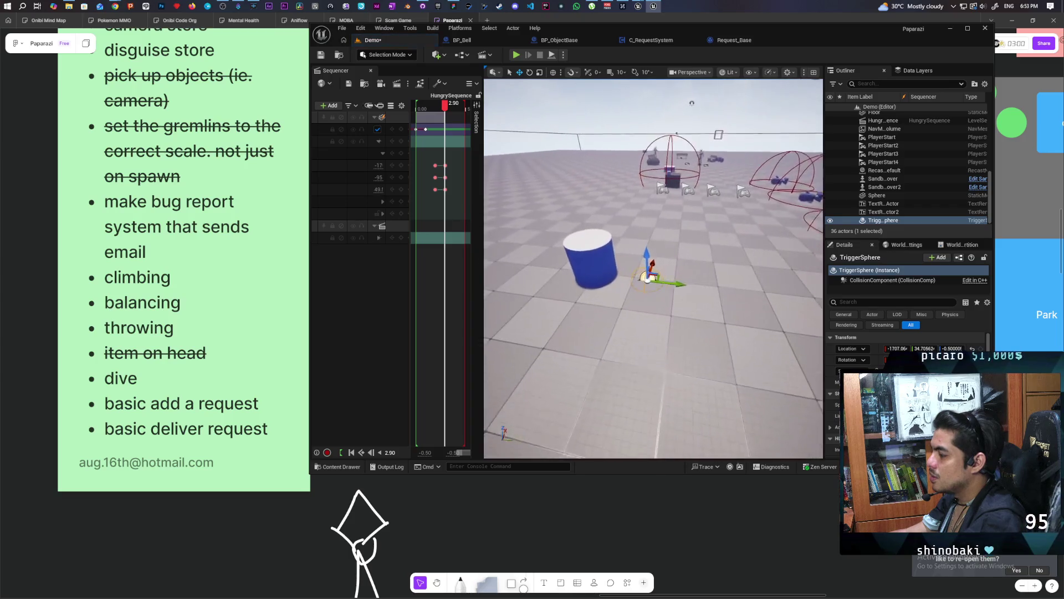
scroll(578, 294, "down", 1)
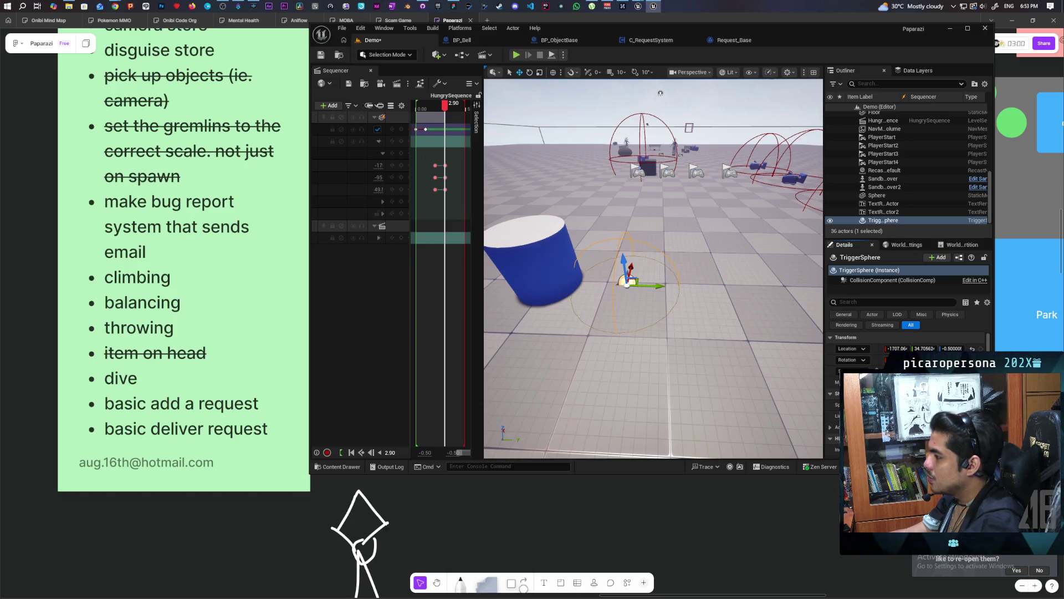
key("f")
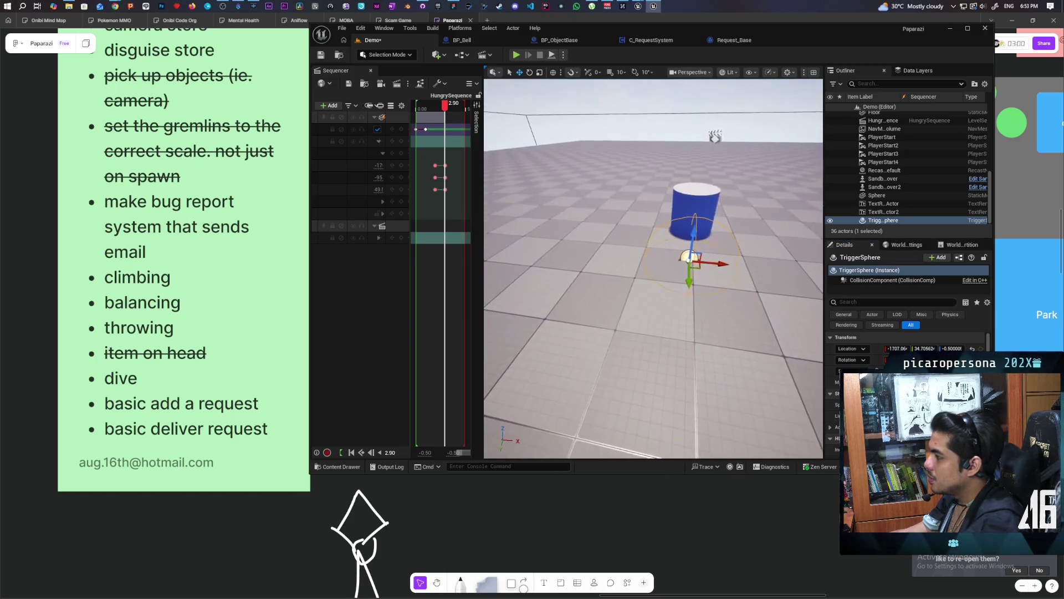
left_click_drag(696, 265, 700, 266)
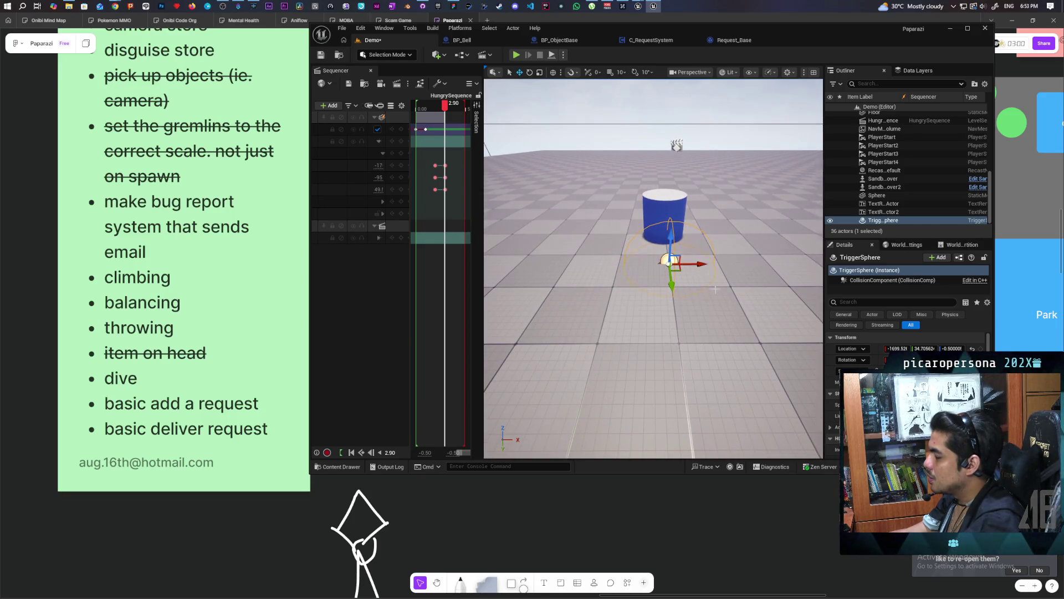
key("ctrl+s")
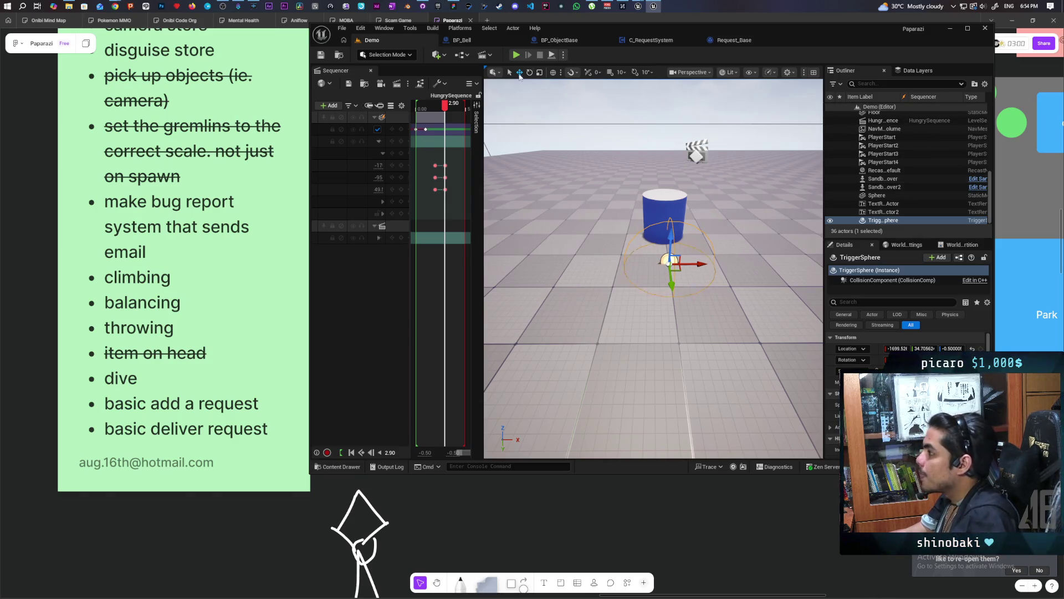
left_click(460, 55)
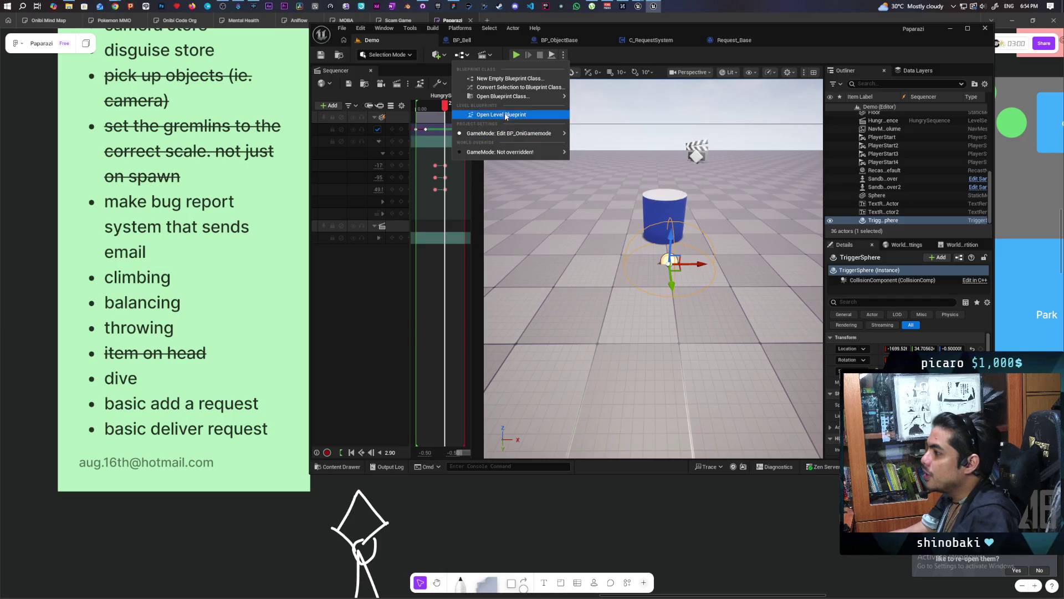
Open the Demo Level Blueprint and add a reference node to the TriggerSphere
left_click(496, 115)
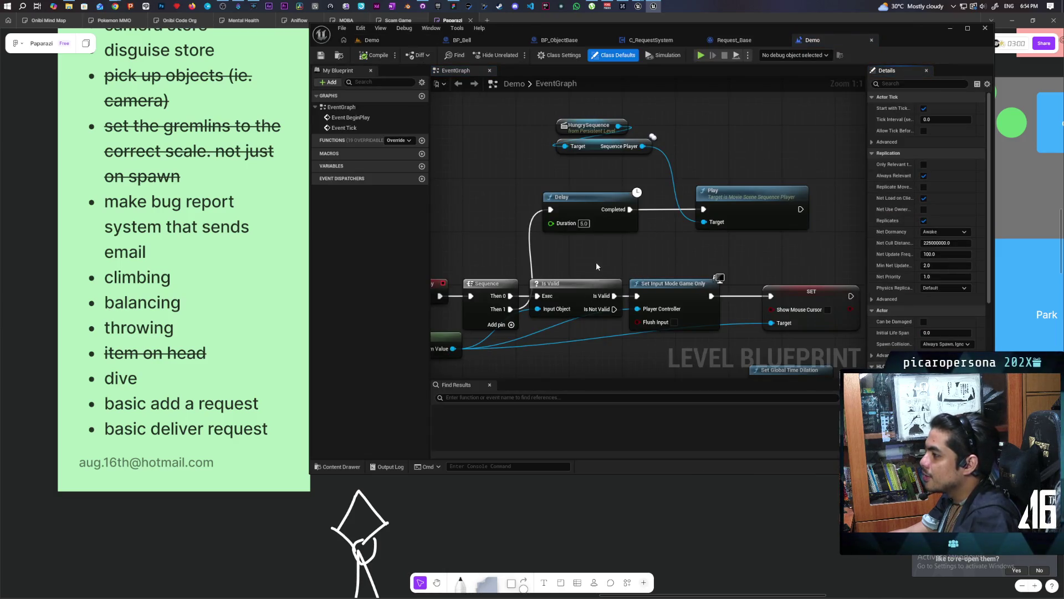
mouse_move(742, 255)
left_mouse_down()
mouse_move(742, 144)
mouse_move(754, 142)
left_mouse_up()
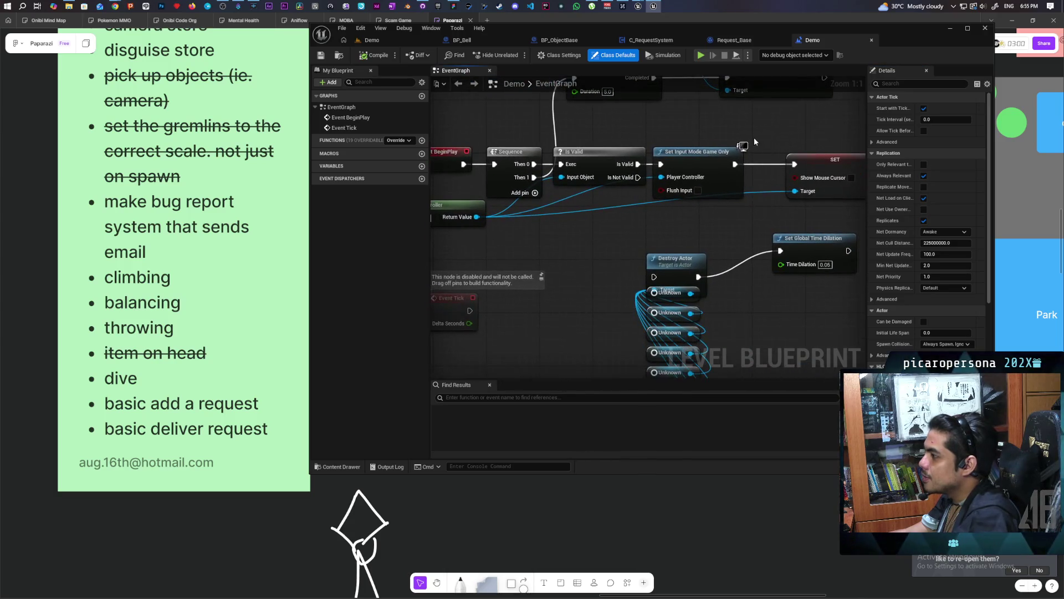
right_click(523, 240)
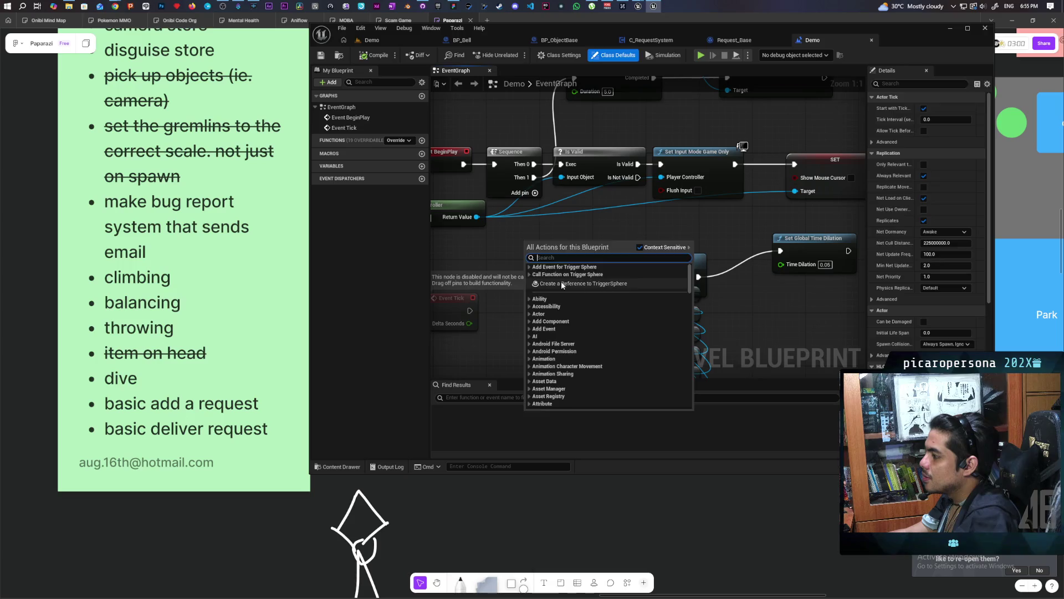
left_click(561, 281)
Move the TriggerSphere node into open space and add a Then 2 output to Sequence
left_click_drag(492, 245, 585, 201)
mouse_move(564, 264)
left_mouse_down()
mouse_move(541, 325)
mouse_move(519, 325)
left_mouse_up()
left_click(571, 272)
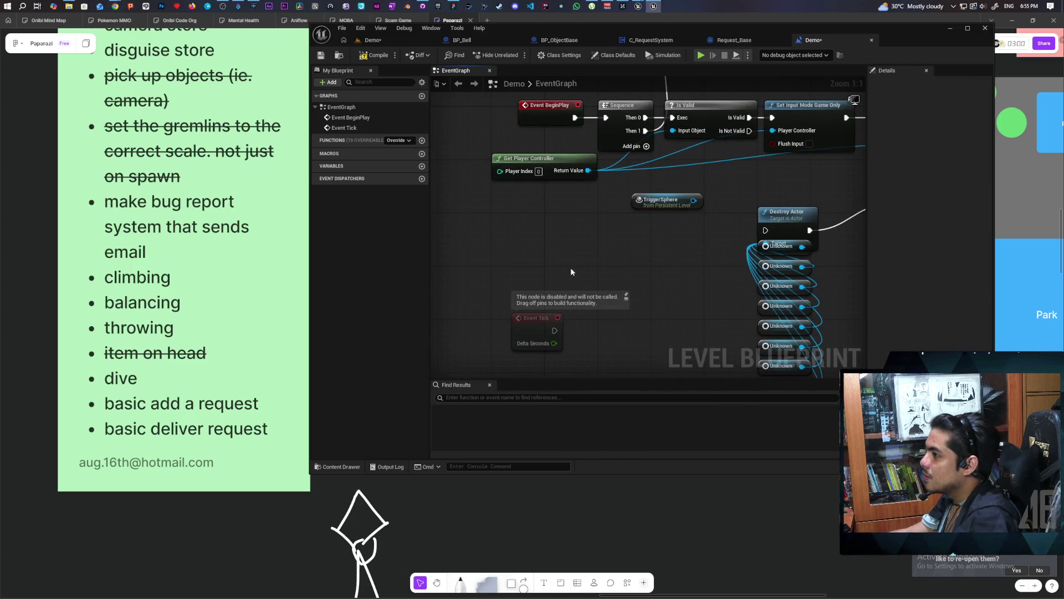
left_click_drag(637, 205, 579, 220)
left_click(644, 187)
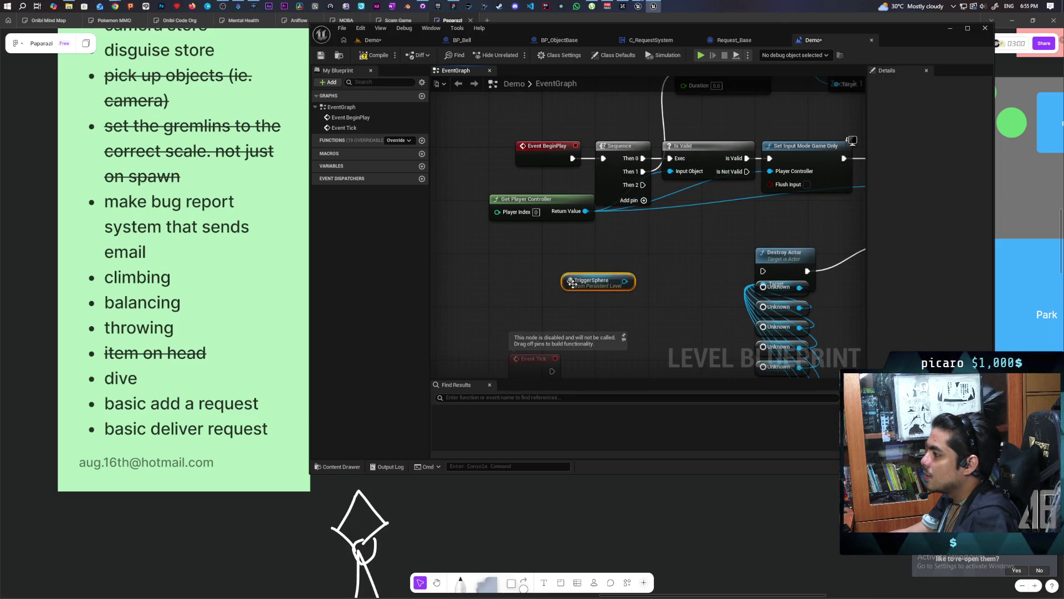
Add a Get Game Mode node and shift the TriggerSphere node up and right
right_click(443, 275)
type("get game mode")
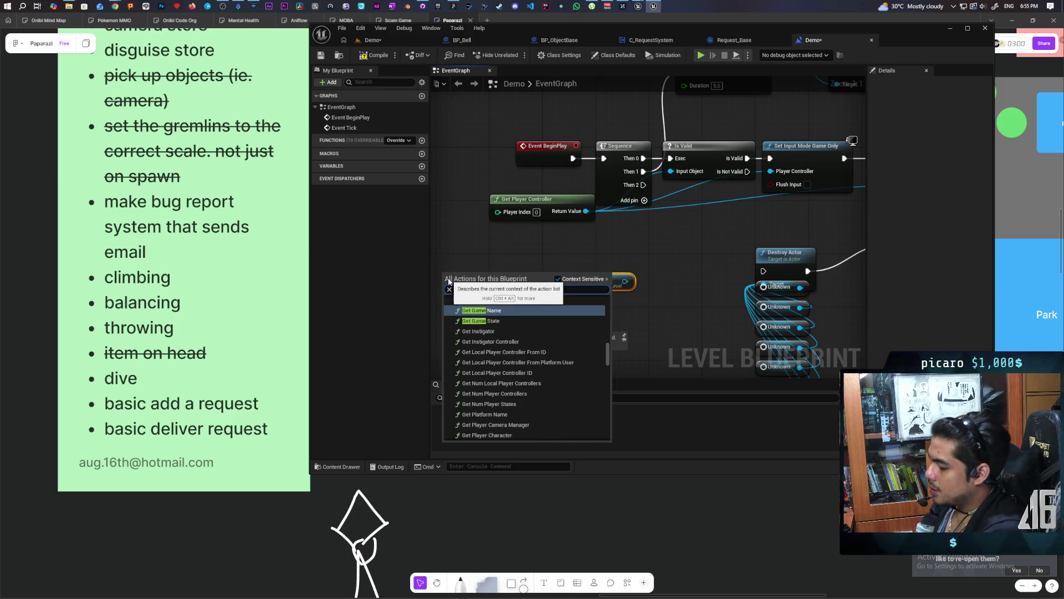
key("Return")
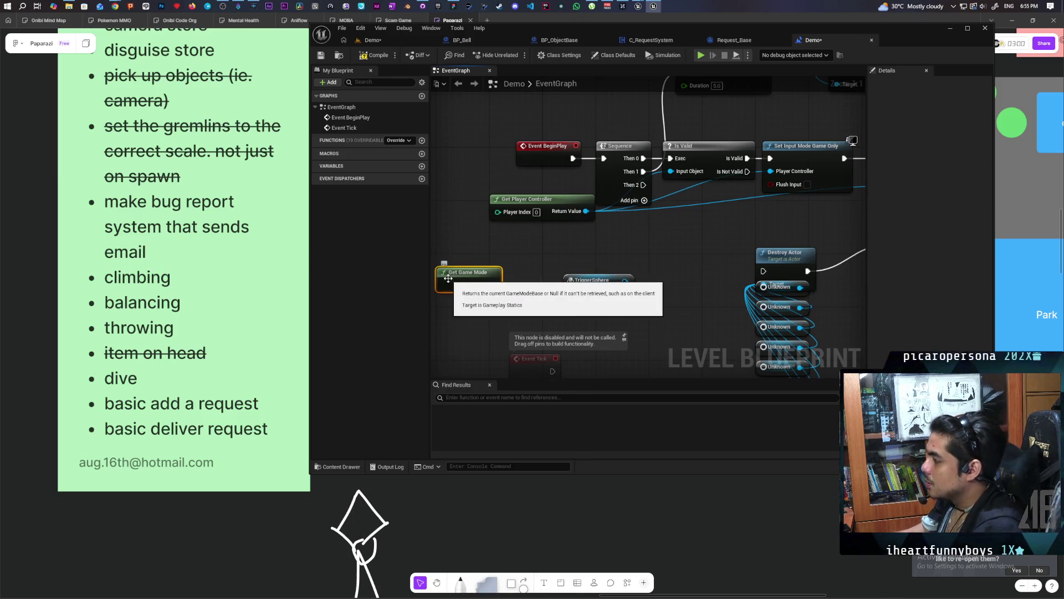
left_click_drag(568, 287, 601, 276)
left_click(600, 276)
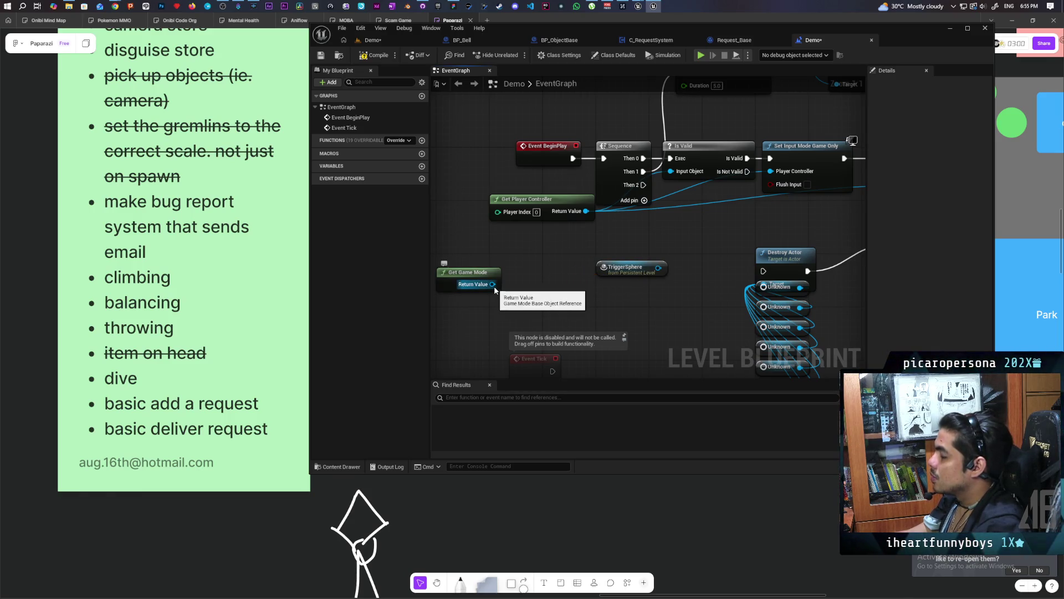
Cast Get Game Mode's Return Value to BP_OniGamemode, executed from Sequence's Then 2
left_click_drag(492, 284, 526, 301)
type("c")
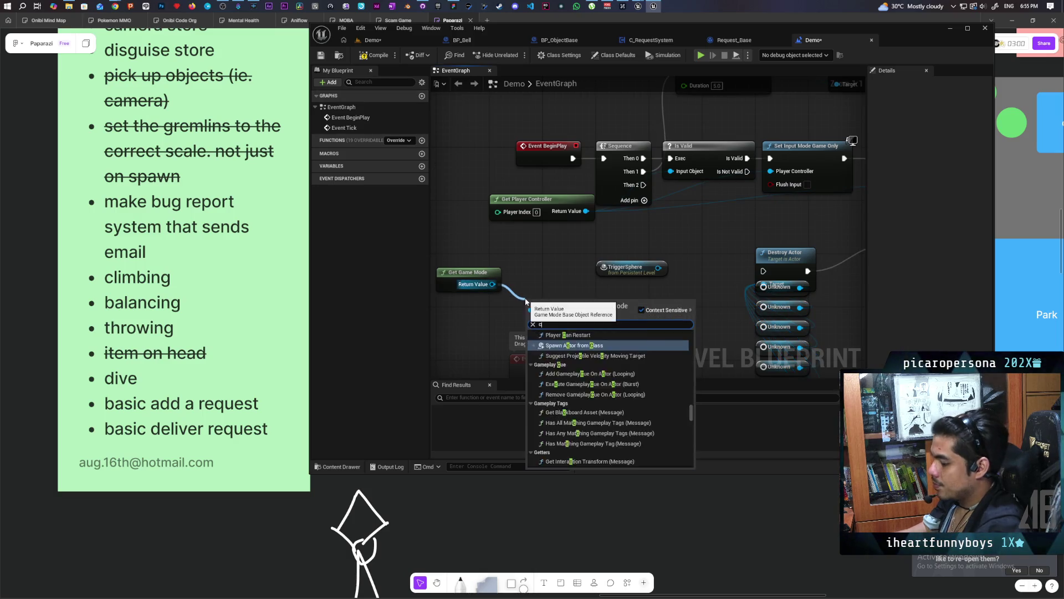
type("ast to oni")
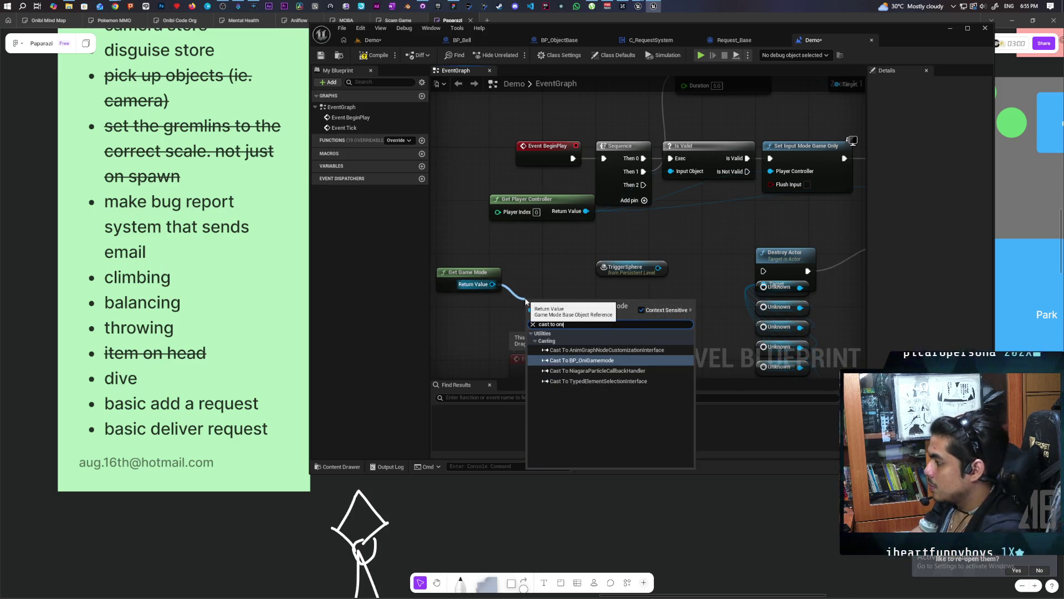
key("Return")
left_click_drag(525, 299, 526, 273)
mouse_move(643, 185)
left_mouse_down()
mouse_move(499, 311)
mouse_move(530, 284)
left_mouse_up()
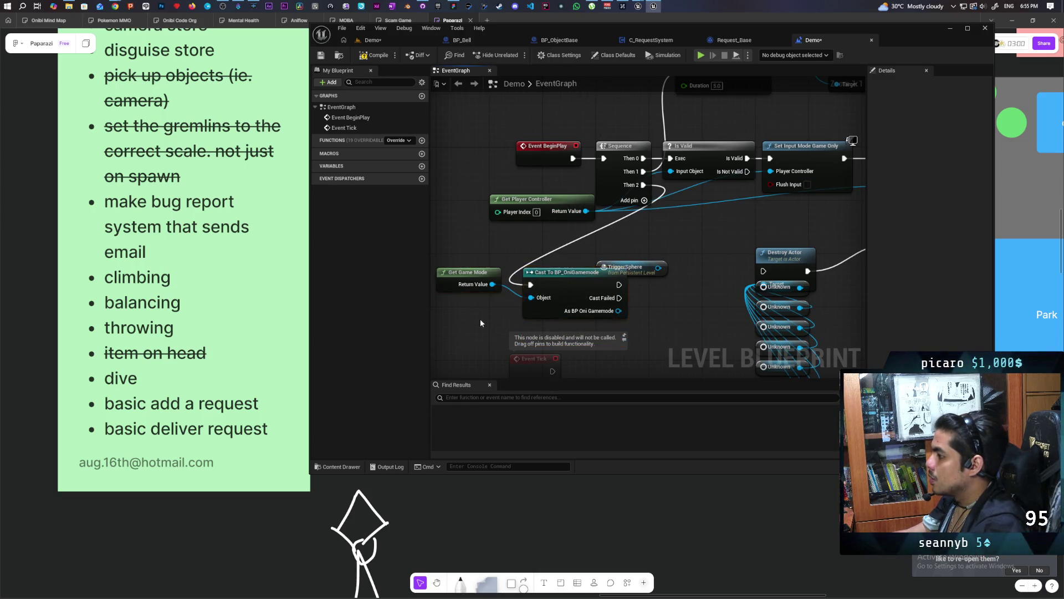
left_click_drag(480, 318, 533, 234)
left_click_drag(533, 192, 513, 239)
left_click_drag(632, 193, 559, 179)
left_click_drag(505, 249, 452, 239)
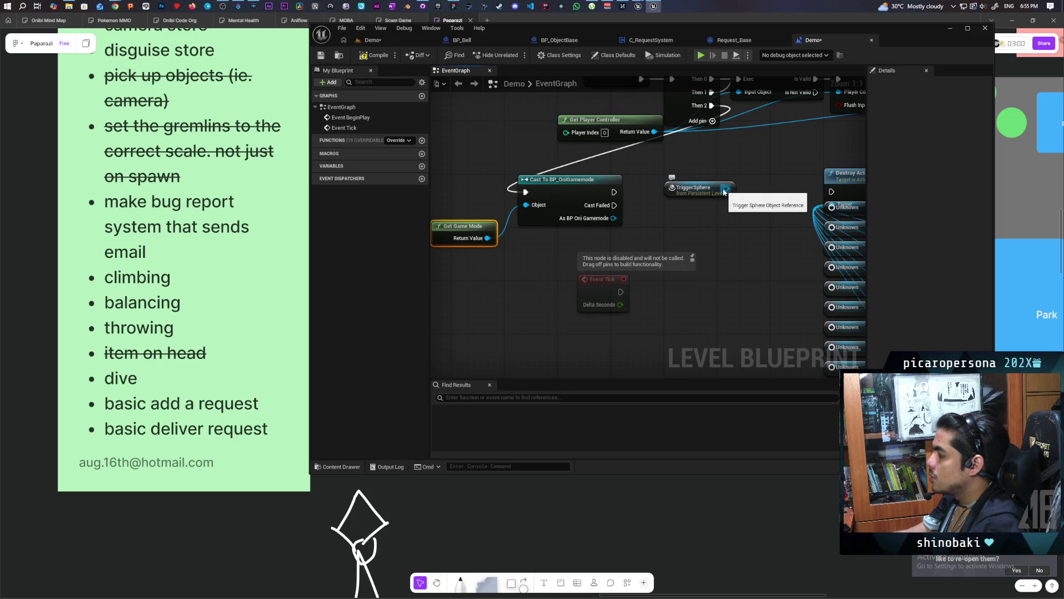
Delete the disabled Event Tick node and move TriggerSphere below the cast node
left_click_drag(576, 211, 576, 299)
key("Delete")
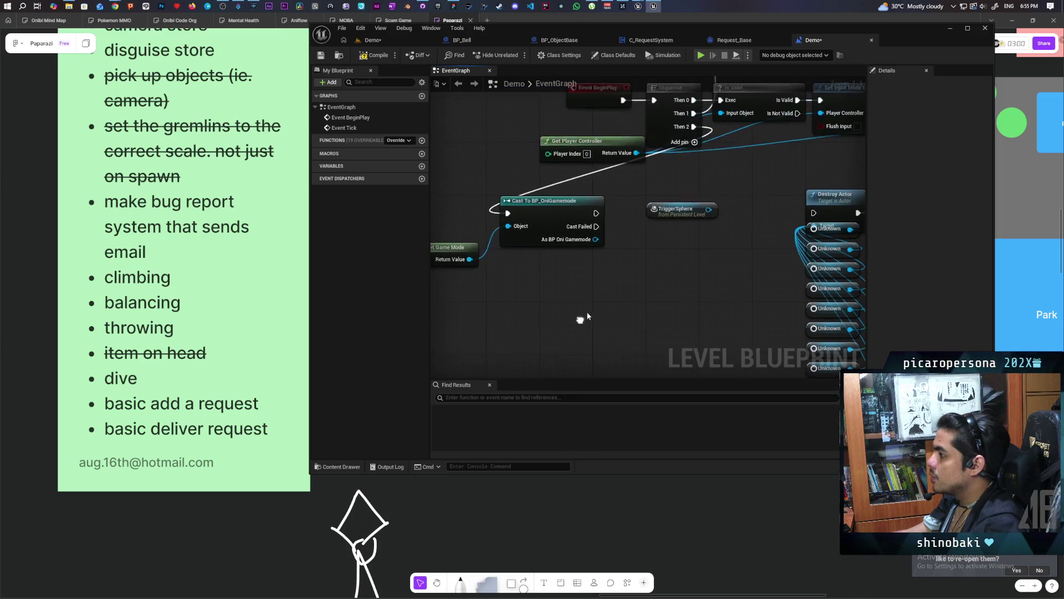
mouse_move(697, 210)
left_mouse_down()
mouse_move(647, 282)
mouse_move(560, 280)
mouse_move(588, 277)
left_mouse_up()
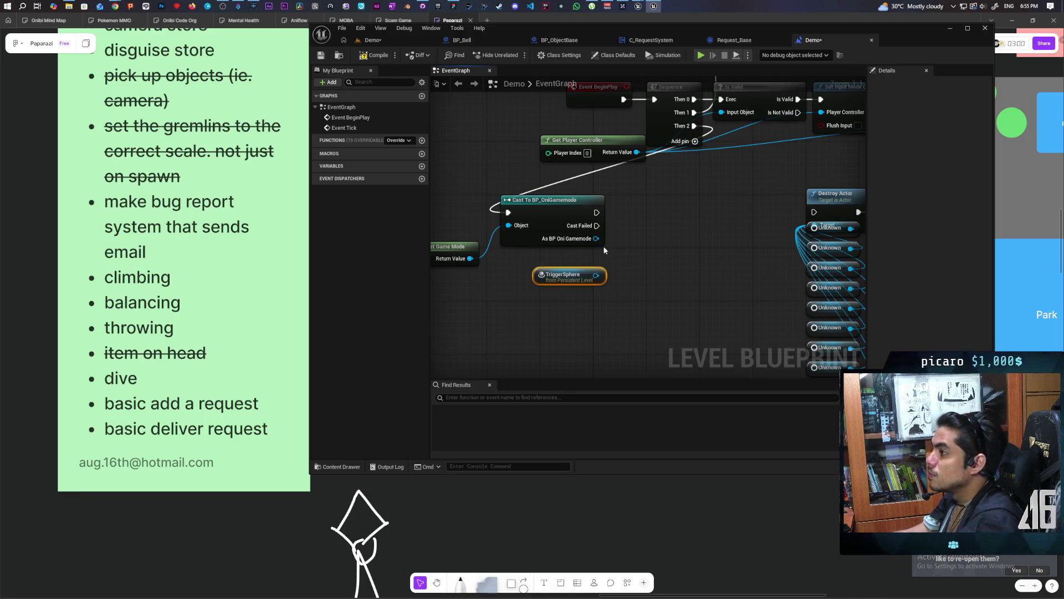
Add a Get Overlapping Actors node targeting the TriggerSphere reference, lined up beneath it
left_click_drag(596, 276, 638, 325)
type("get all ov")
key("BackSpace")
key("BackSpace")
key("BackSpace")
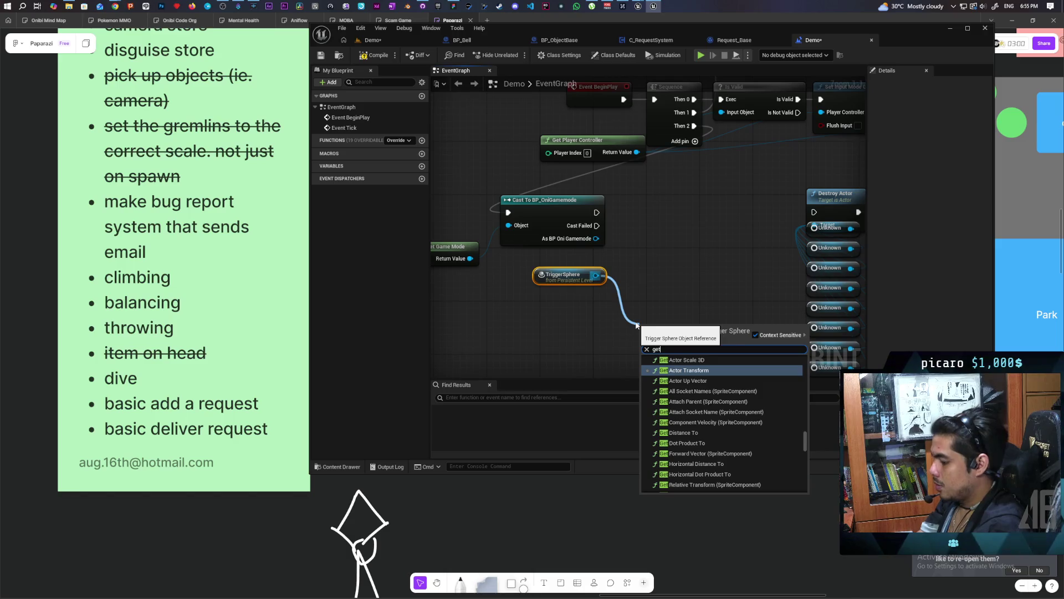
type("overlapp")
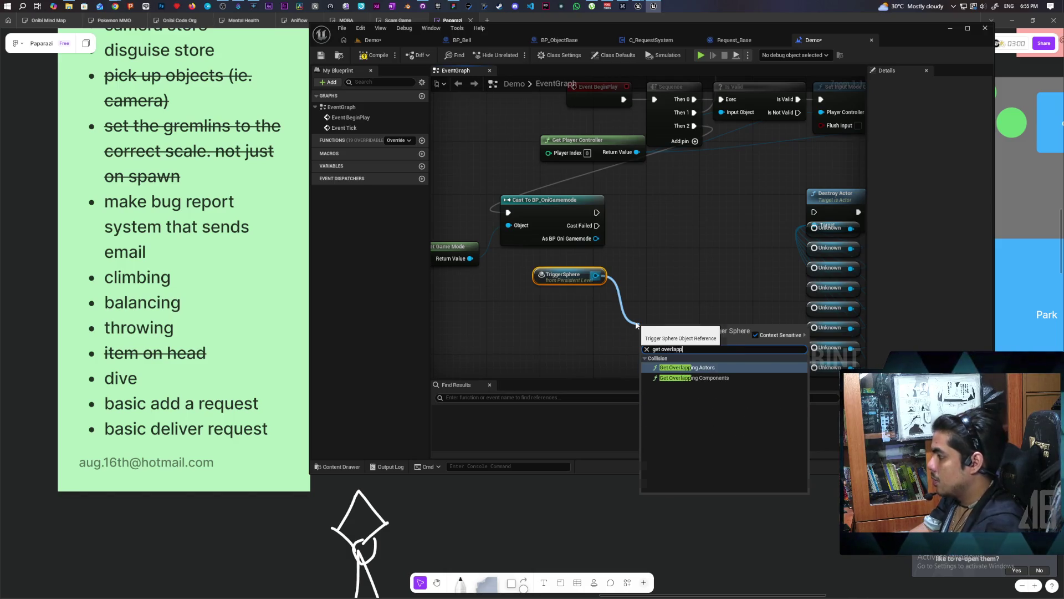
key("Return")
left_click_drag(706, 324, 610, 304)
left_click_drag(516, 265, 596, 331)
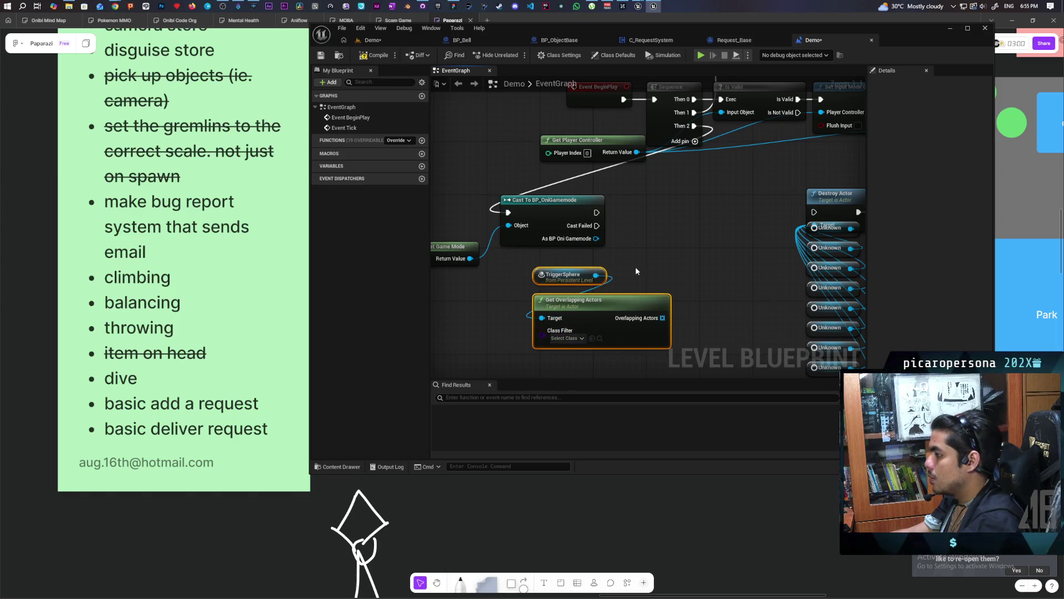
Set Get Overlapping Actors' Class Filter to BP Object Base
left_click(567, 338)
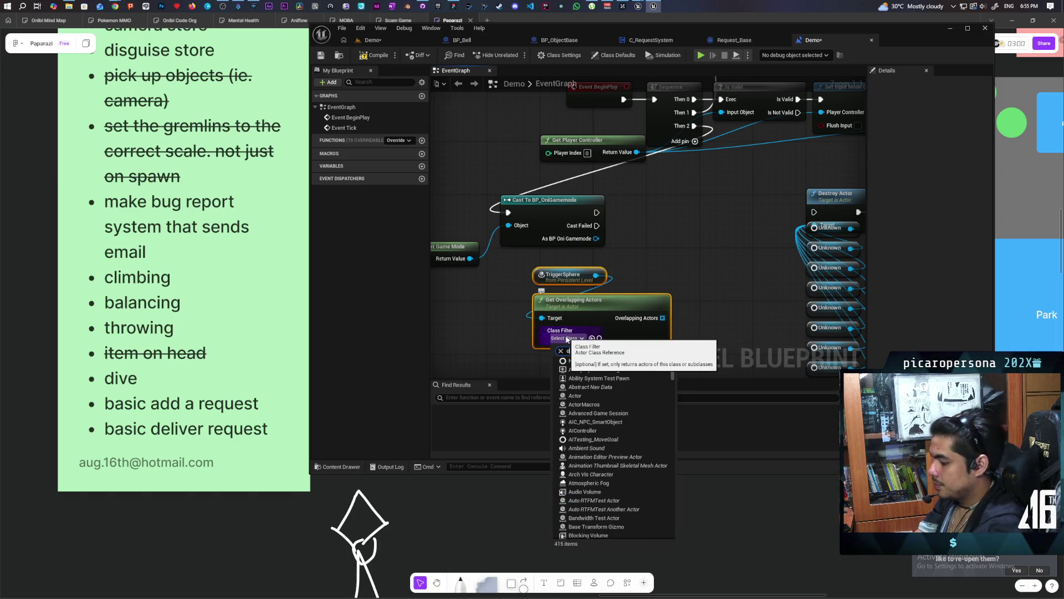
type("ject")
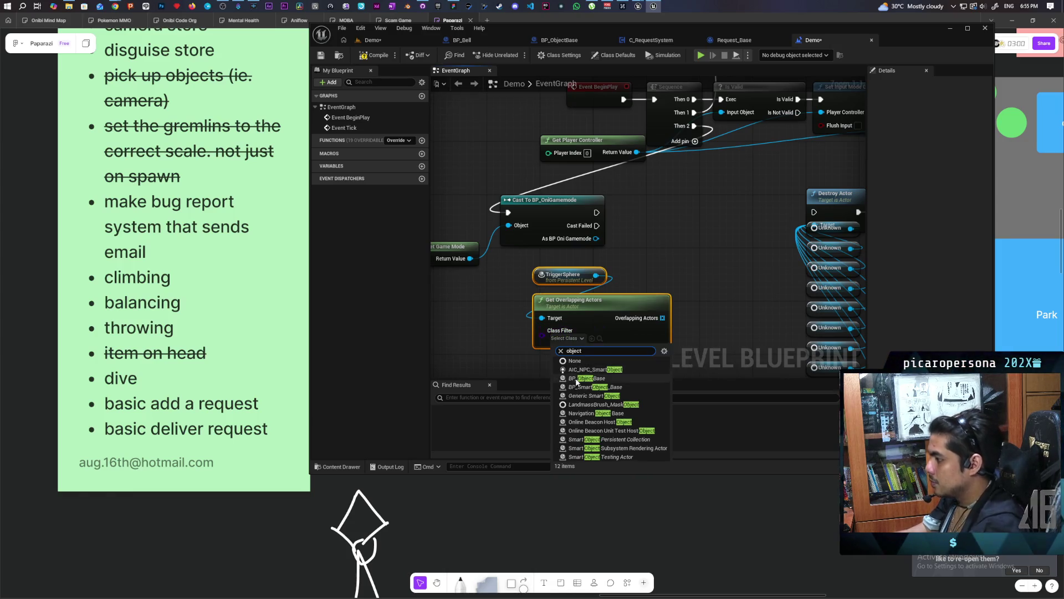
left_click(586, 378)
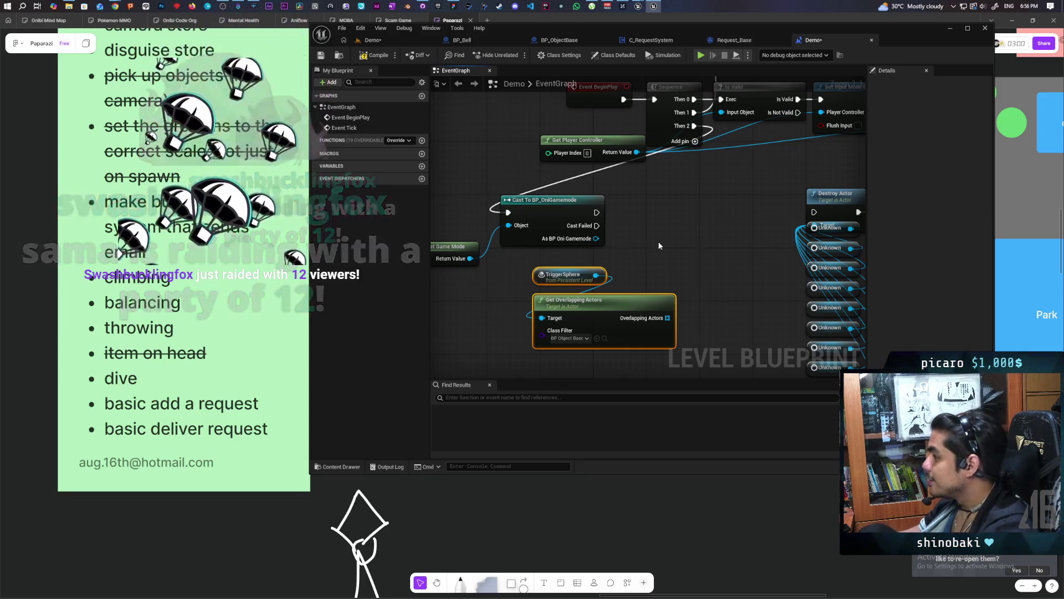
left_click_drag(632, 253, 622, 238)
key("ctrl+s")
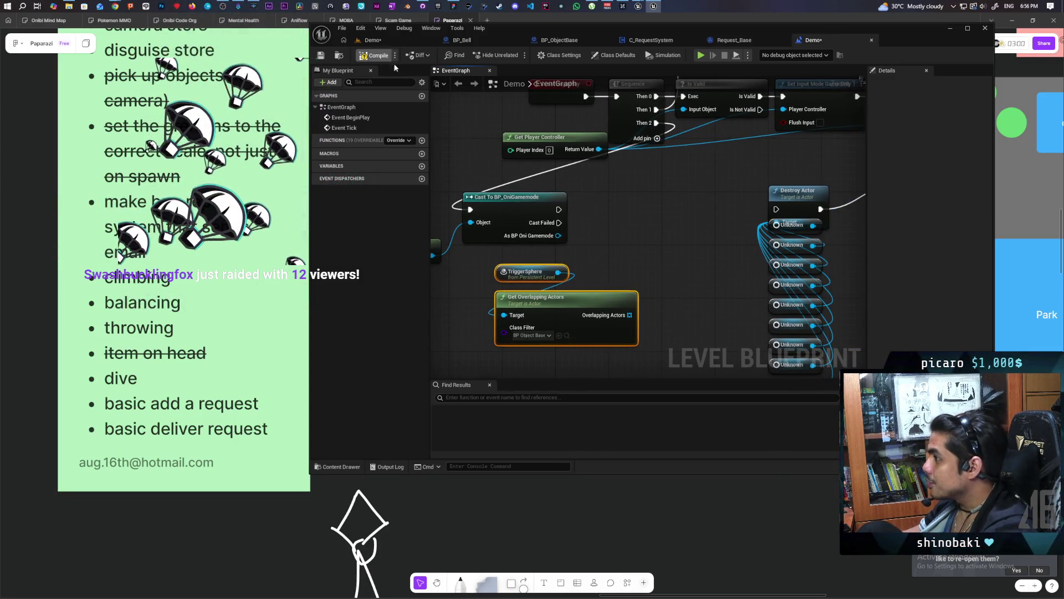
left_click_drag(636, 253, 658, 200)
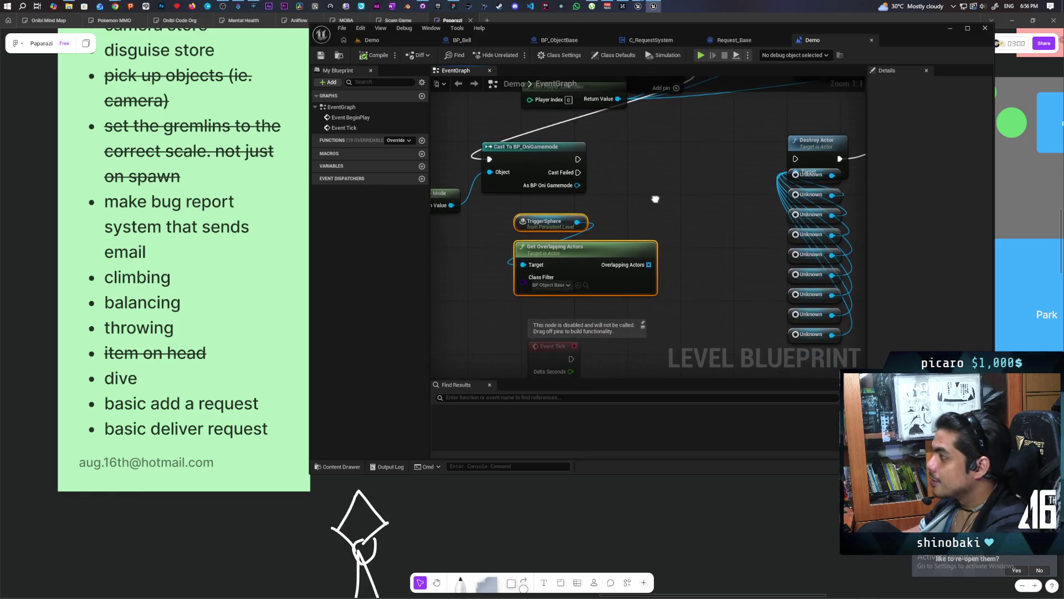
scroll(546, 198, "down", 3)
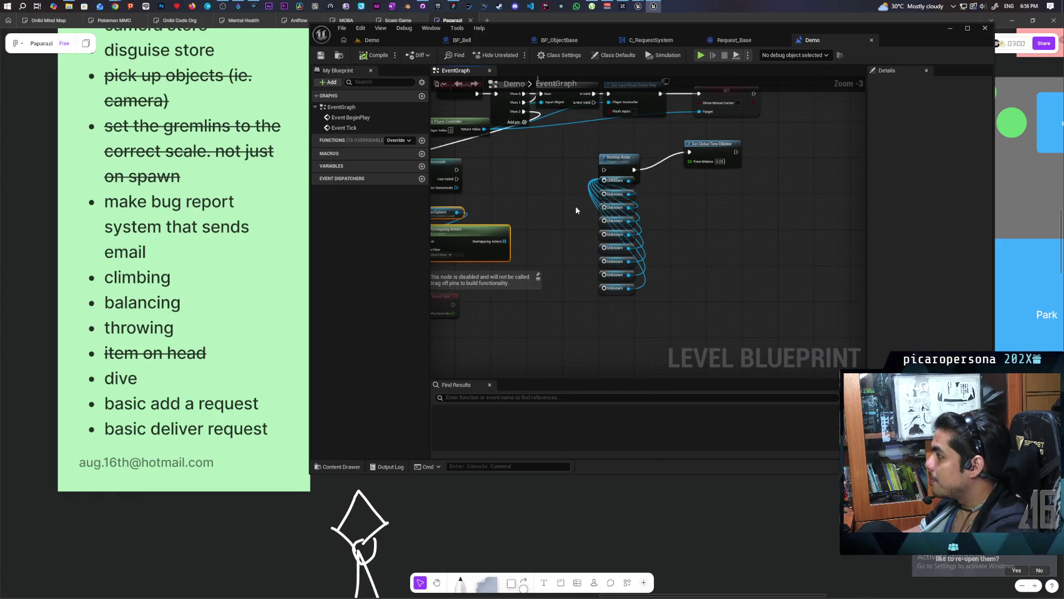
left_click_drag(588, 149, 628, 280)
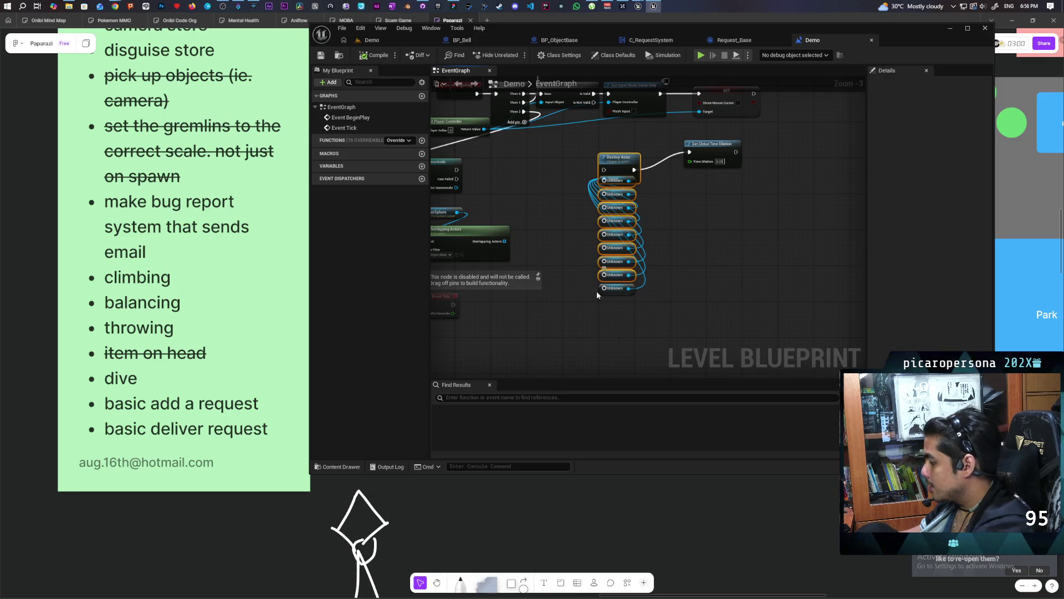
key("Delete")
key("Home")
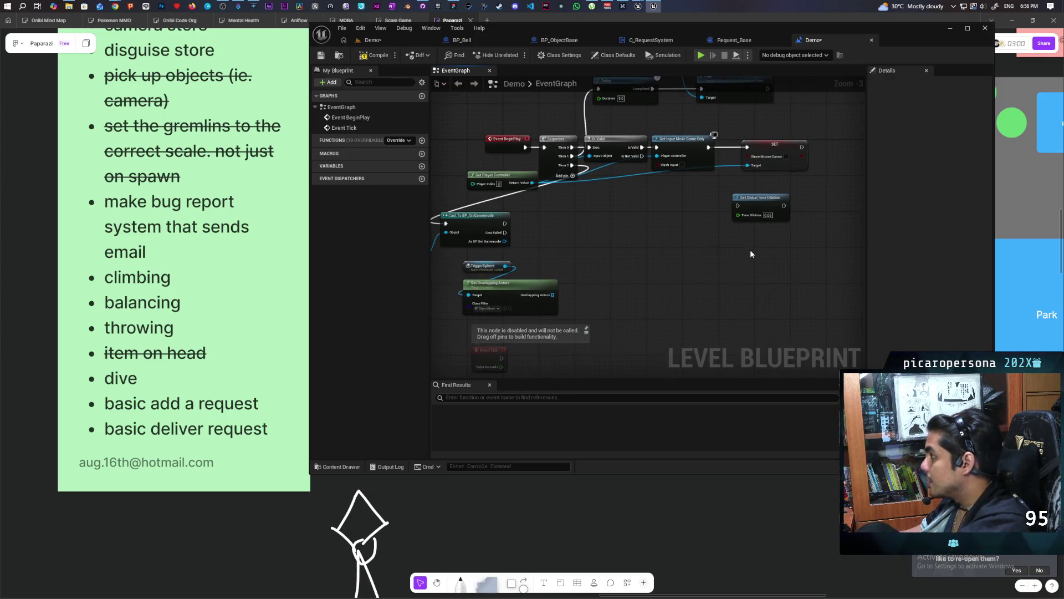
key("Delete")
key("Home")
key("ctrl+s")
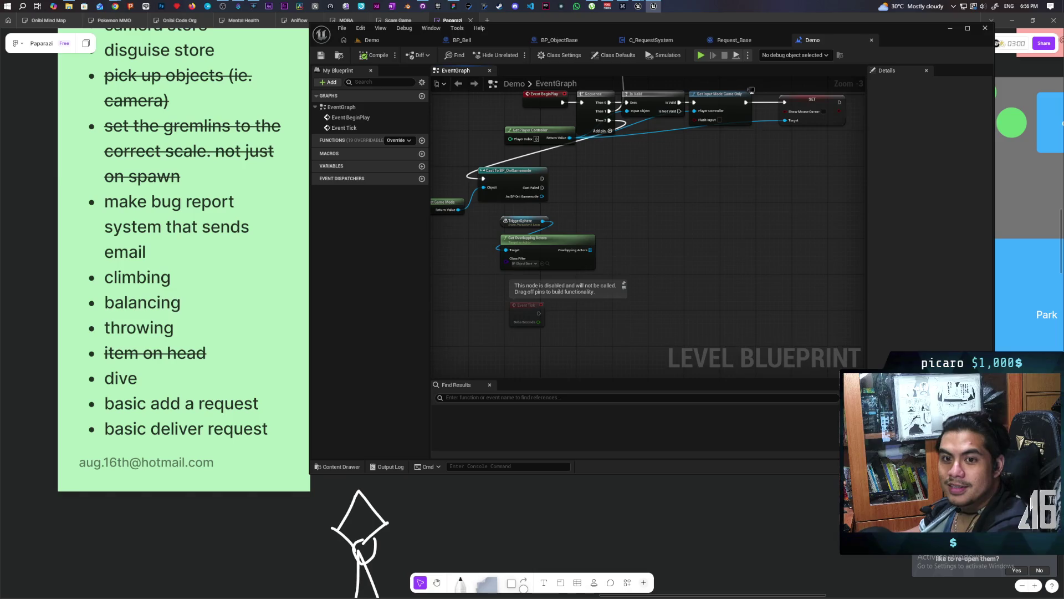
scroll(560, 264, "up", 3)
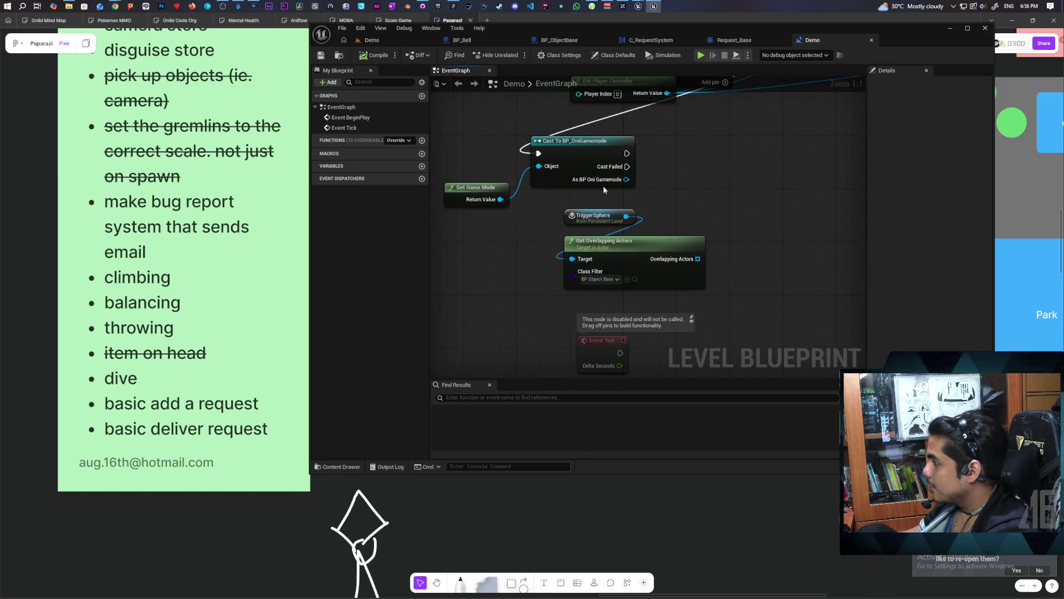
left_click(597, 215)
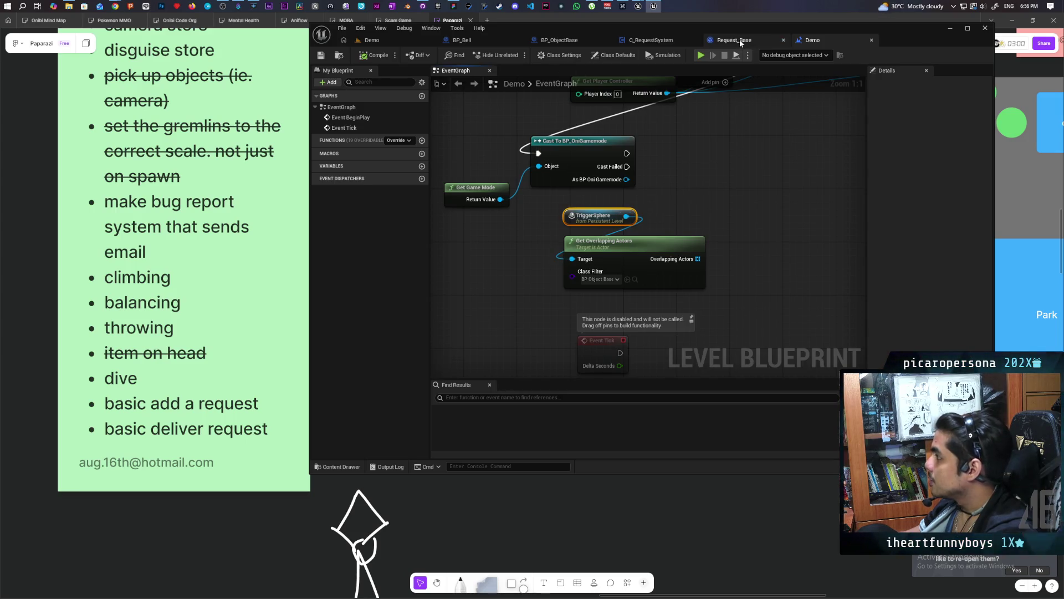
In C_RequestSystem, add a variable named Sphere typed as Trigger Sphere Object Reference, then compile
left_click(483, 46)
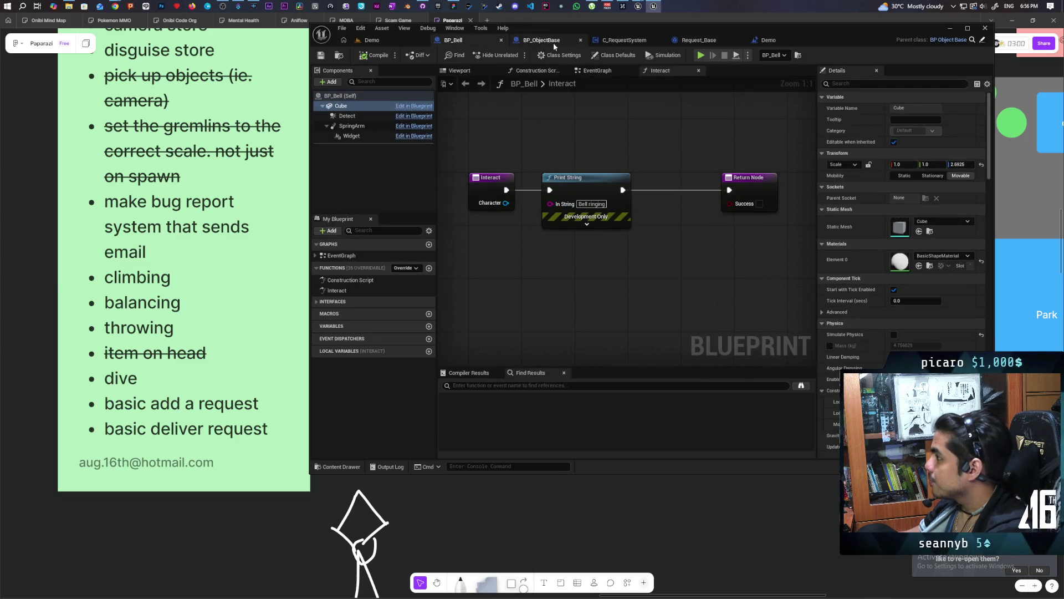
left_click(673, 40)
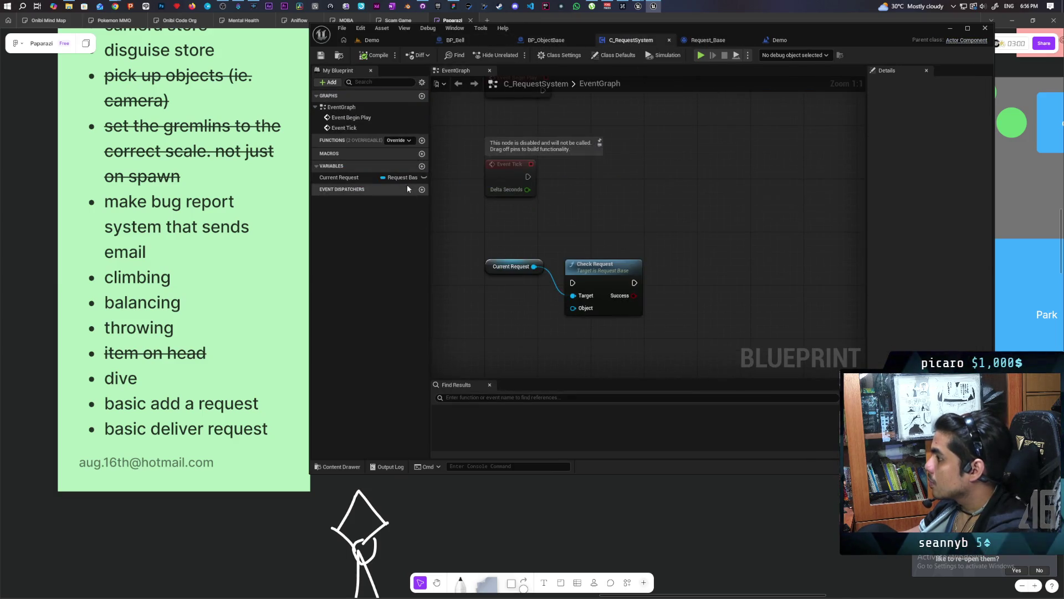
left_click(422, 166)
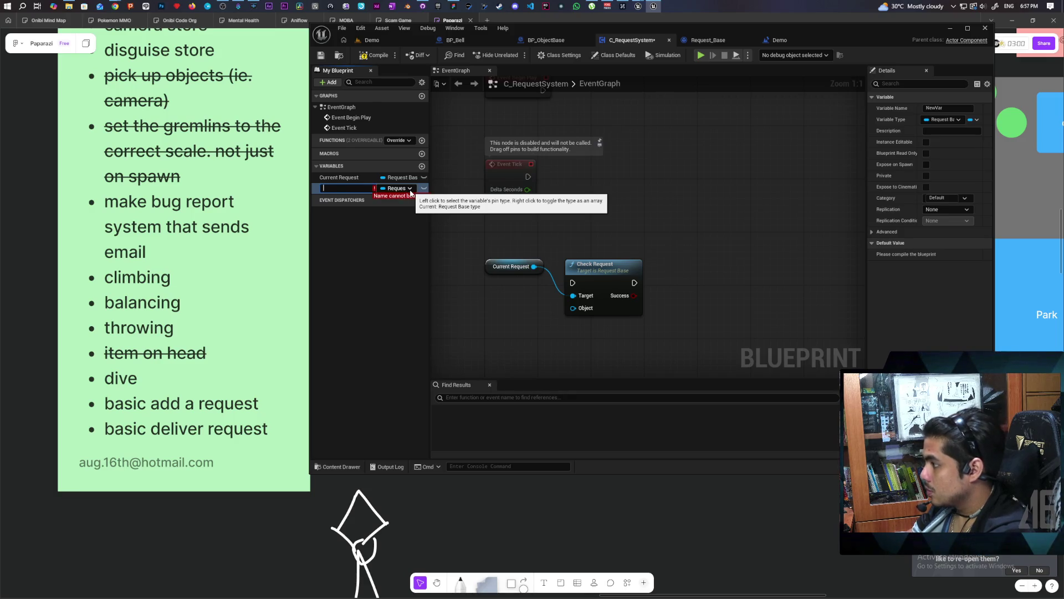
type("P")
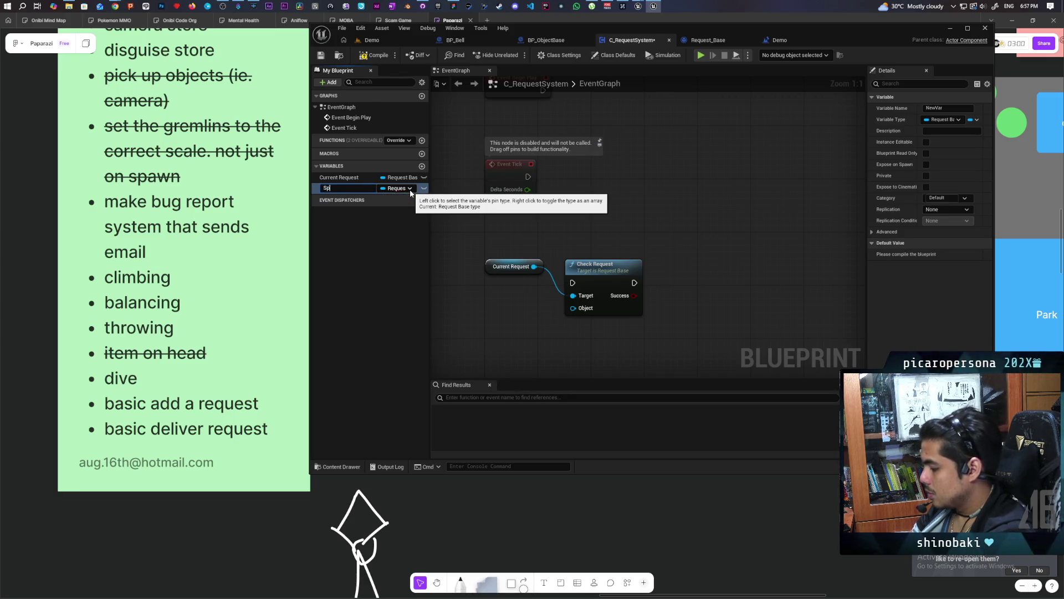
key("Return")
left_click(398, 190)
type("triggern")
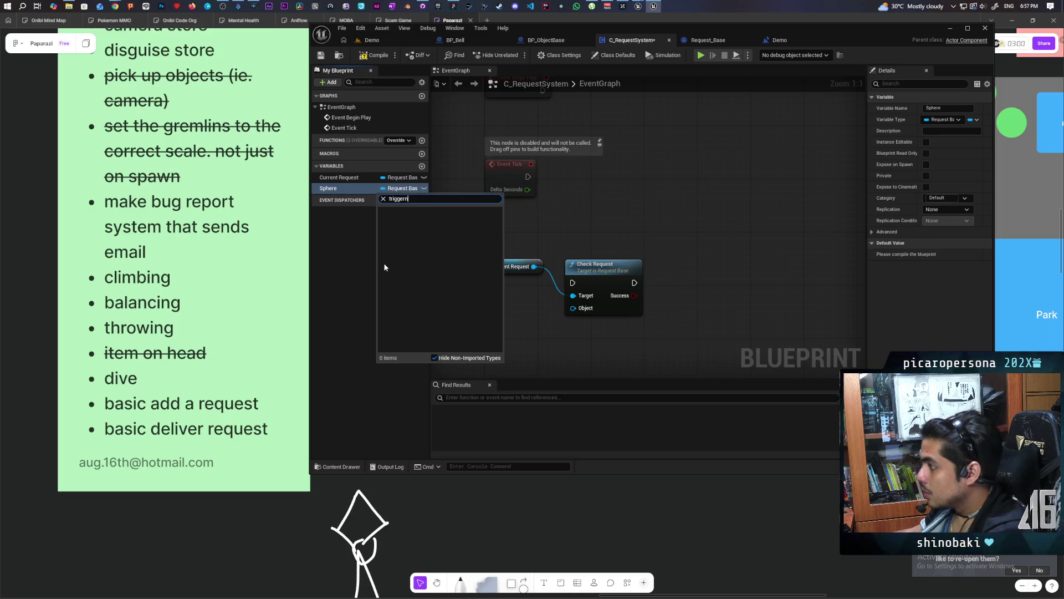
key("BackSpace")
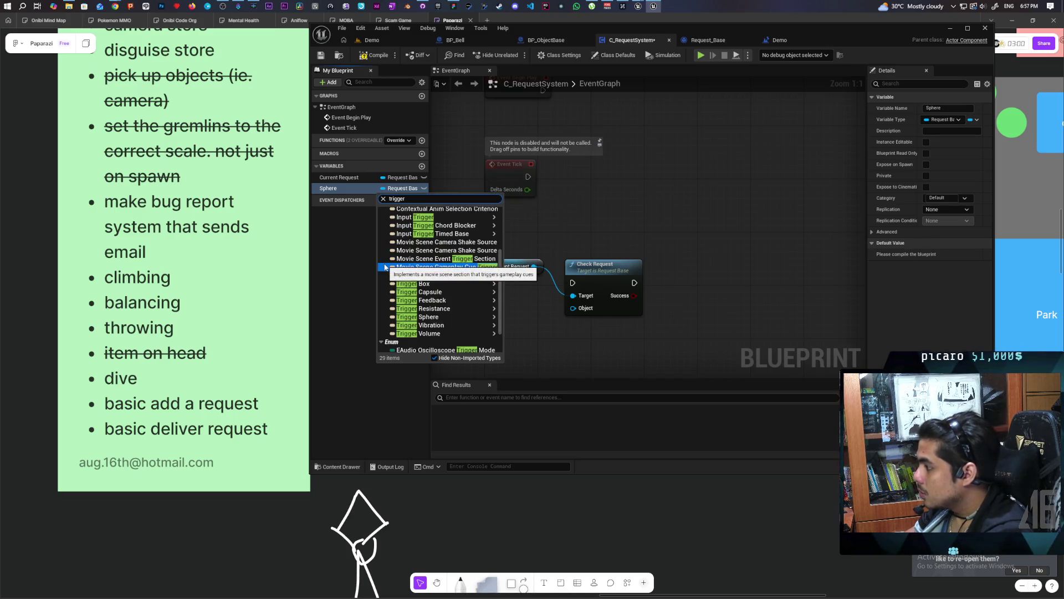
type(" sph")
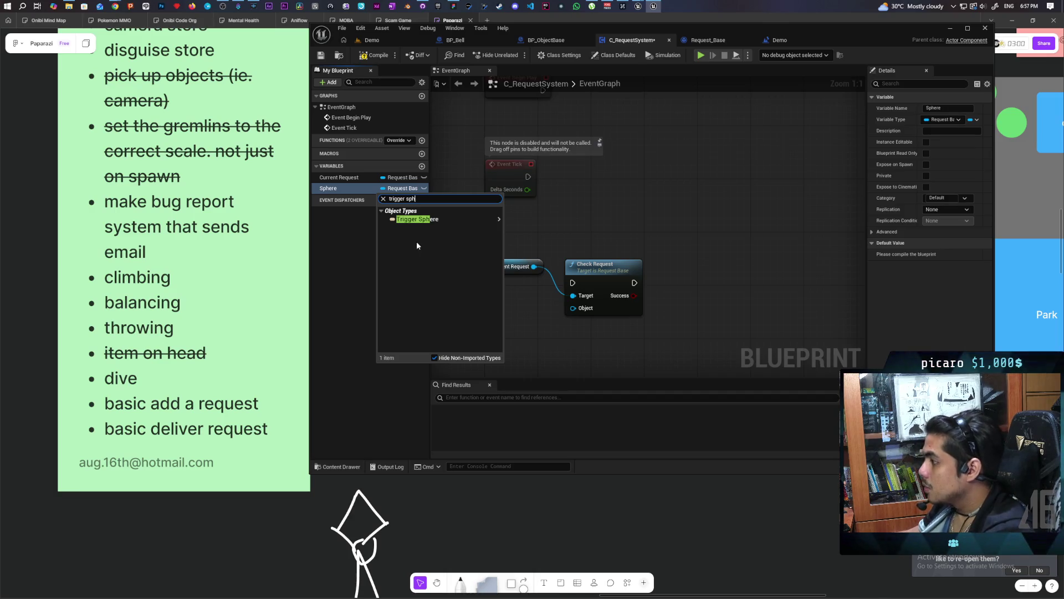
left_click(506, 216)
left_click(360, 53)
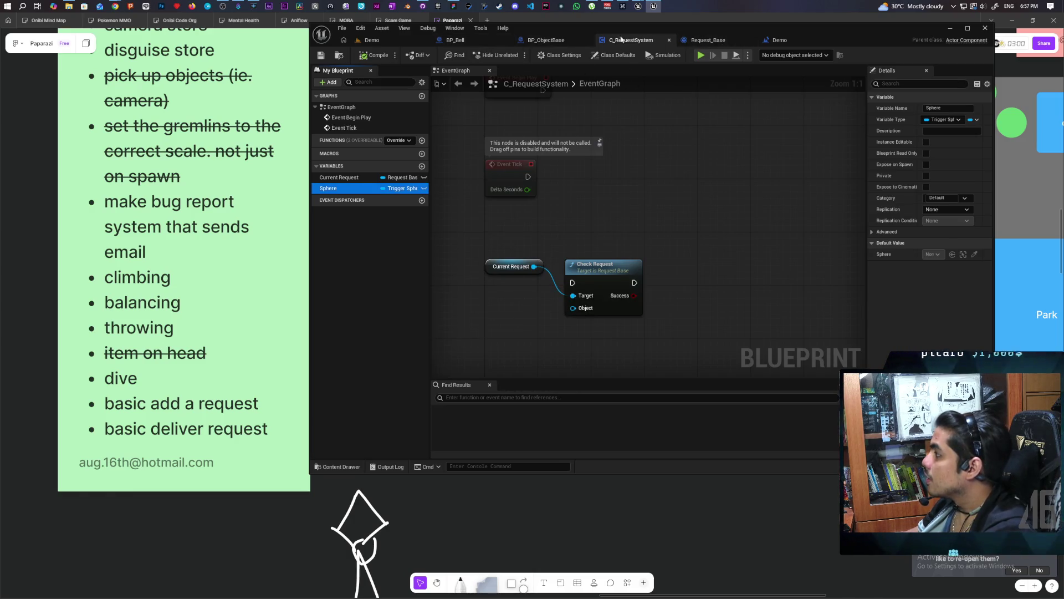
Search the cast result for 'set sphere', then check the Request_Base and C_RequestSystem blueprints before returning to Demo
left_click(791, 44)
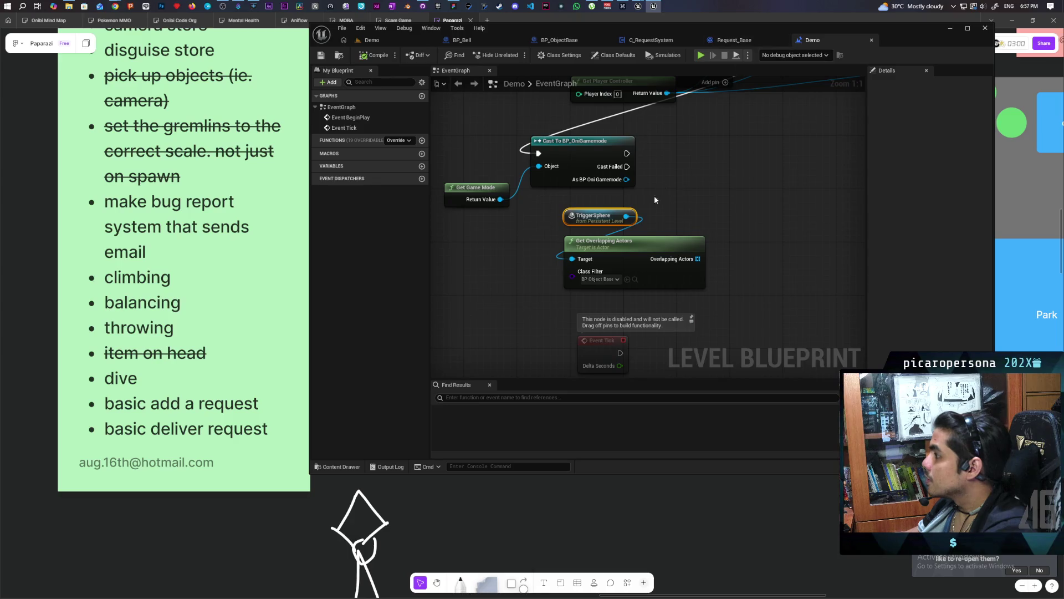
left_click_drag(626, 179, 680, 170)
type("set")
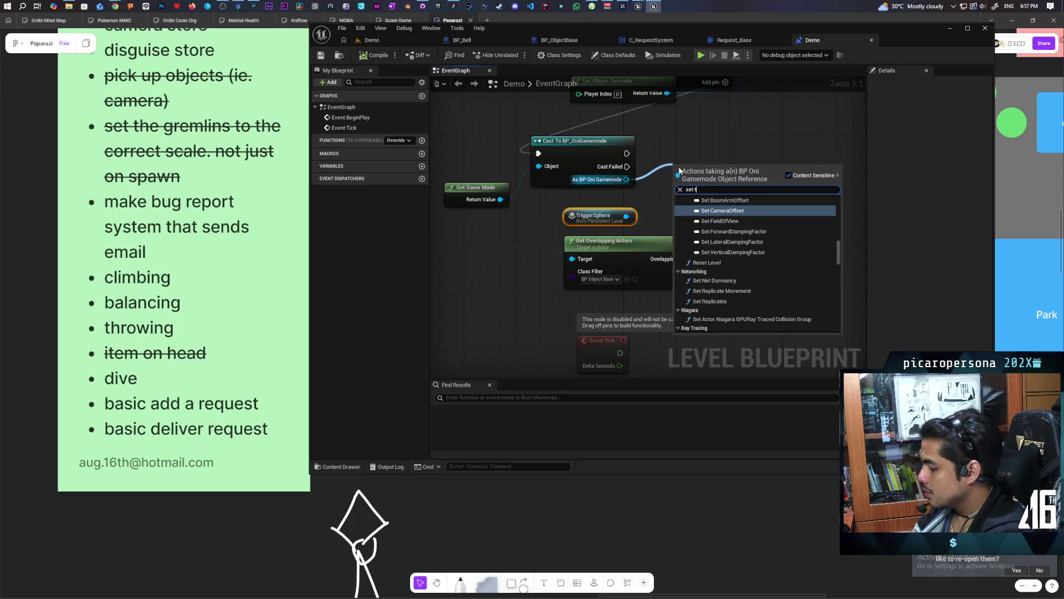
type(" sphe")
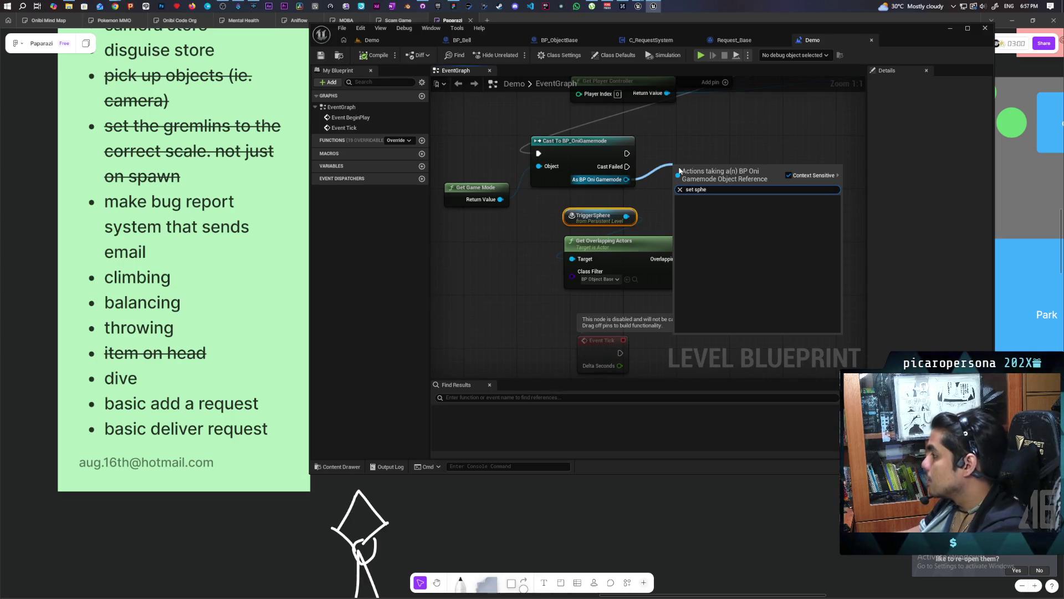
left_click(734, 42)
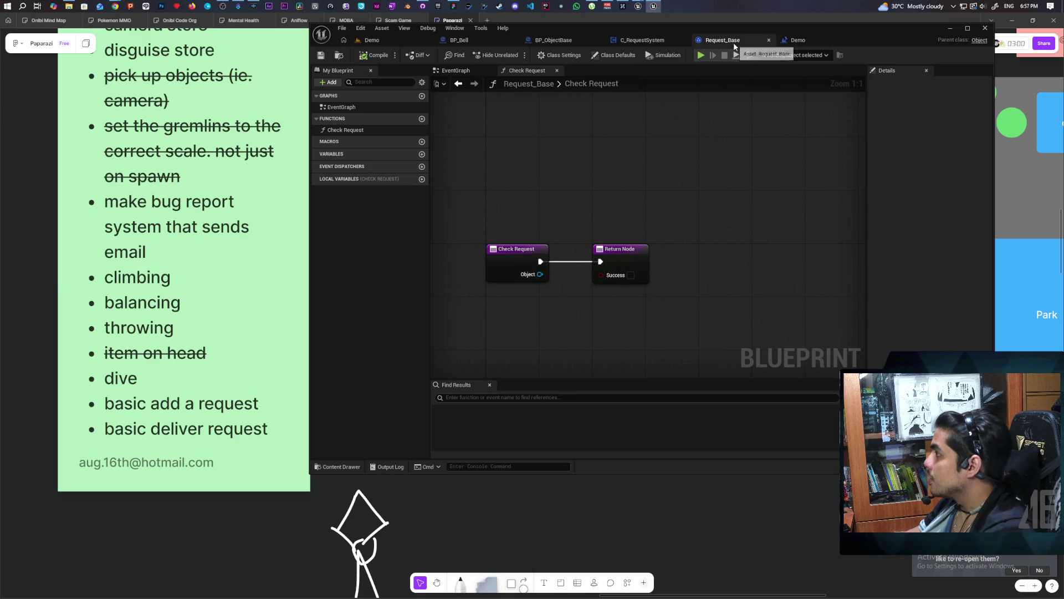
left_click(649, 44)
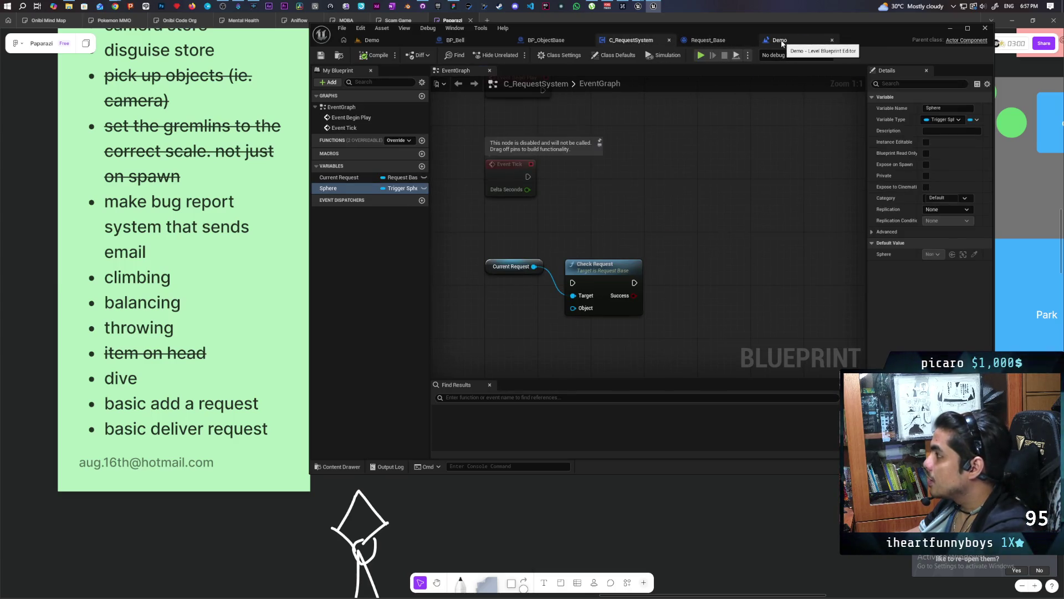
left_click(781, 40)
left_click(675, 198)
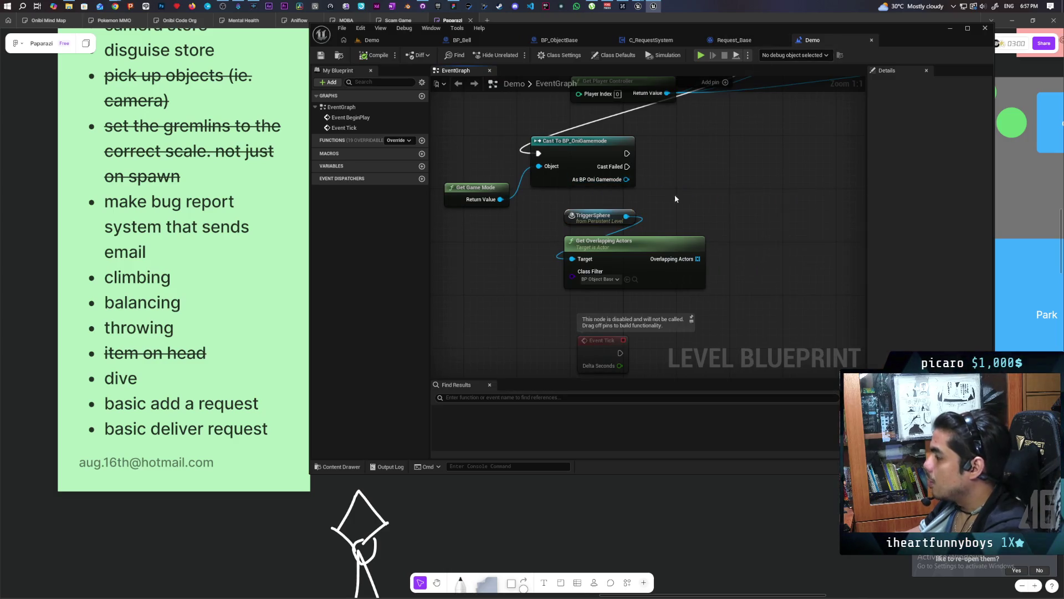
From As BP Oni Gamemode, add a Get C Request System node, then a SET Sphere node from it
left_click_drag(626, 179, 659, 213)
type("get")
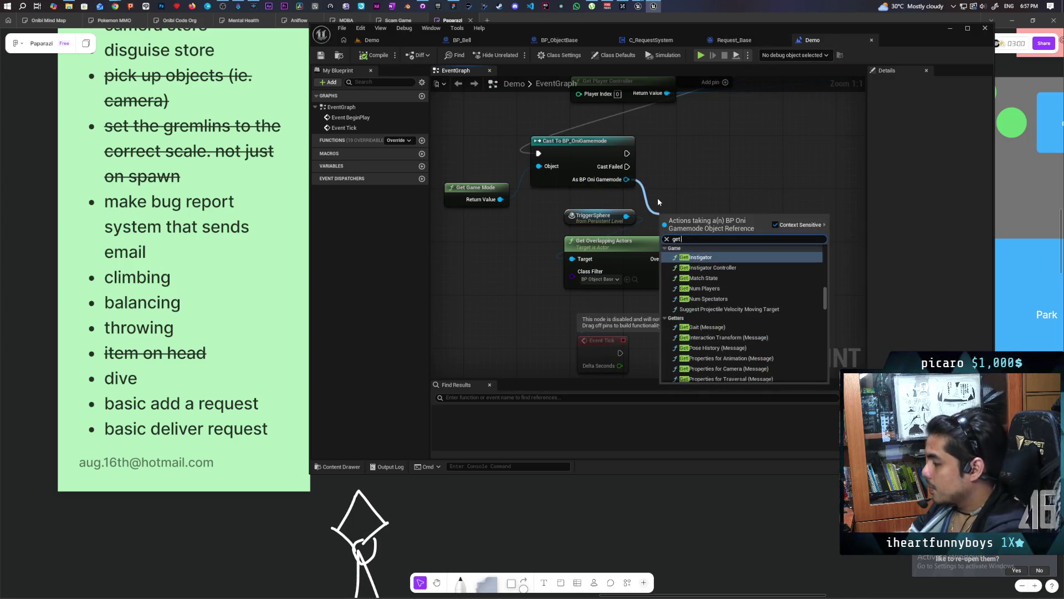
type(" c reques")
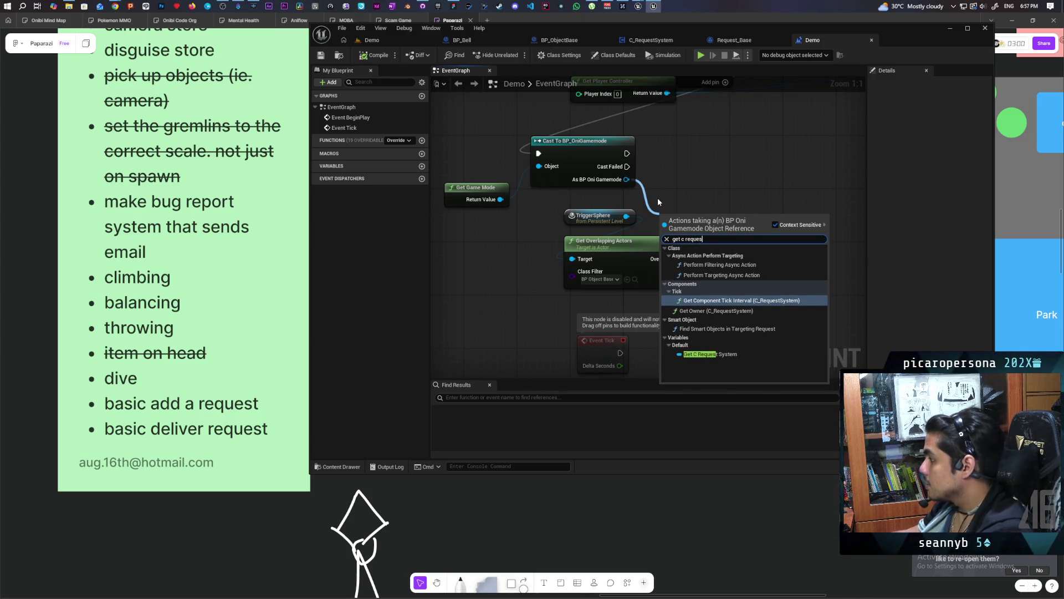
left_click(705, 355)
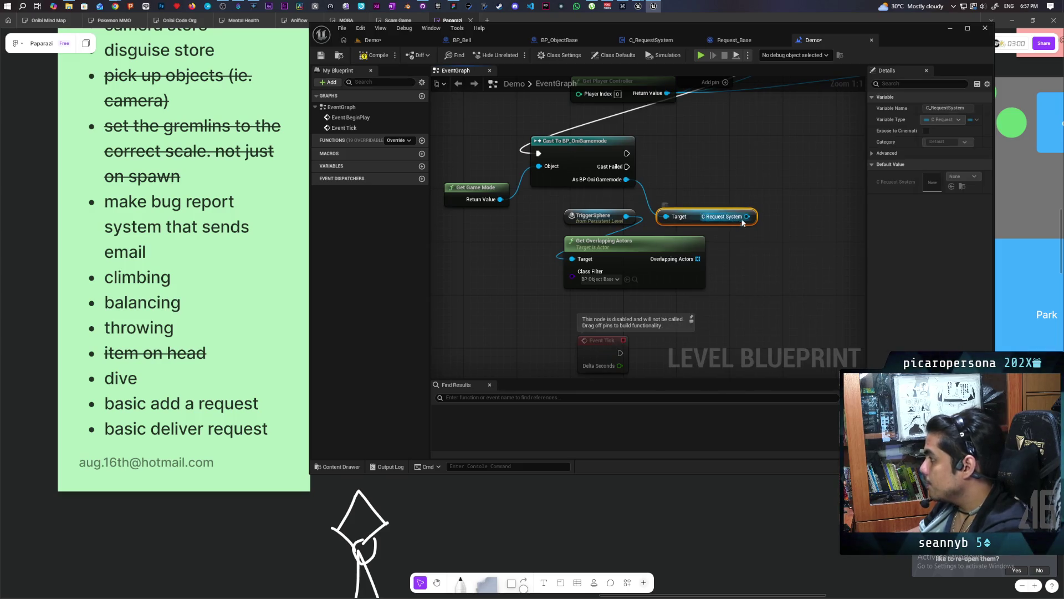
left_click_drag(747, 216, 766, 186)
type("set sphere")
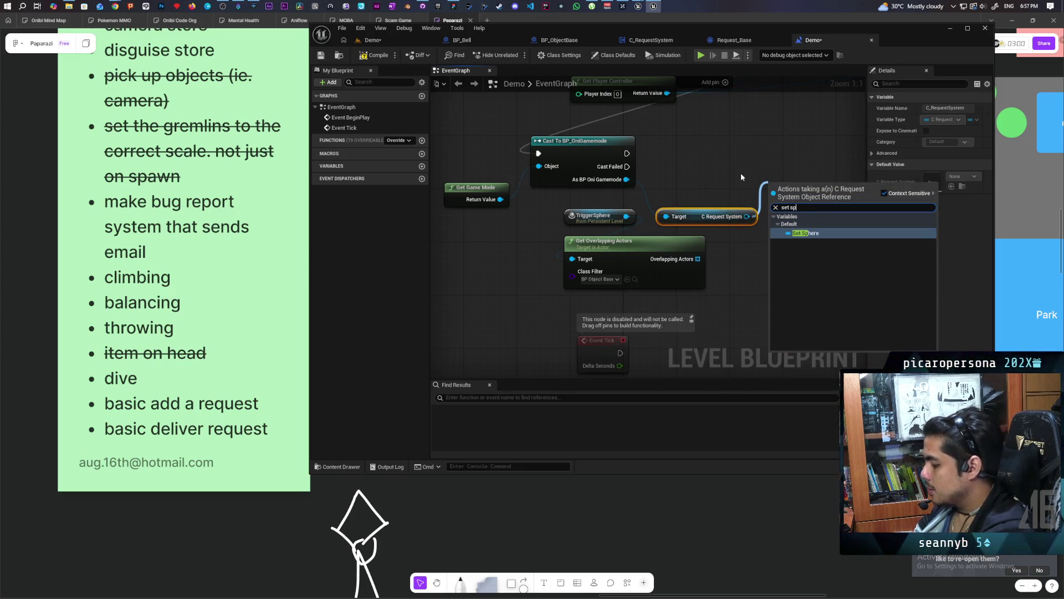
key("Return")
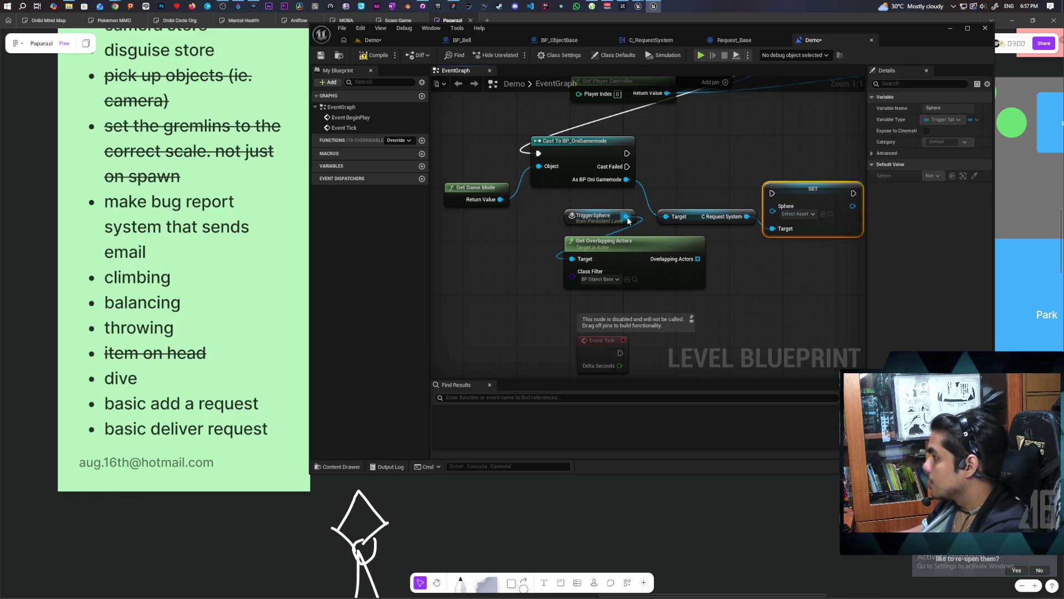
Place SET Sphere beside the getter and wire the cast's success exec into it
left_click_drag(813, 191, 754, 138)
mouse_move(627, 153)
left_mouse_down()
mouse_move(732, 140)
mouse_move(754, 168)
left_mouse_up()
left_click(690, 286)
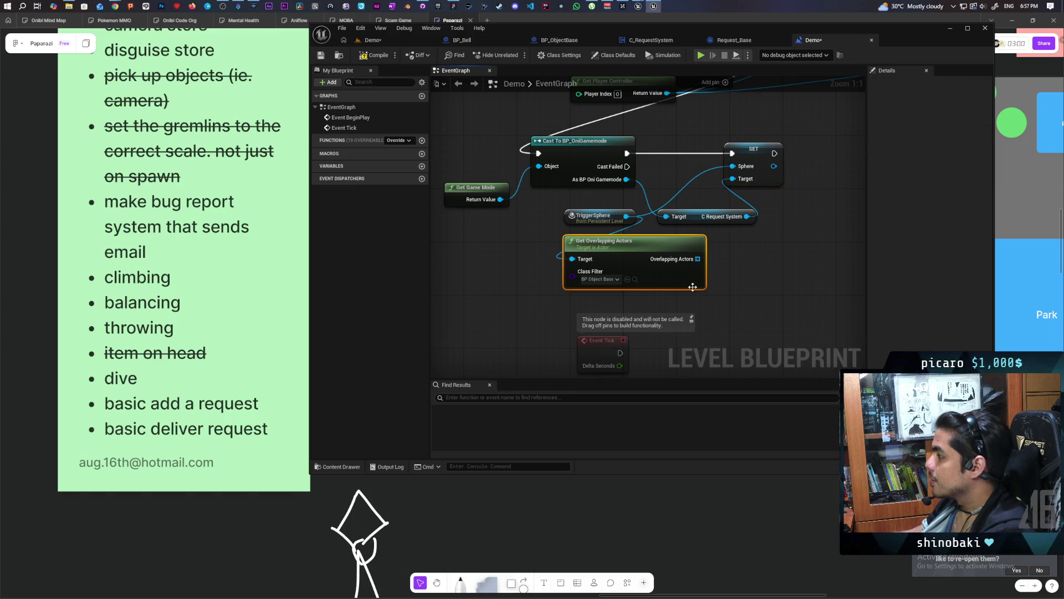